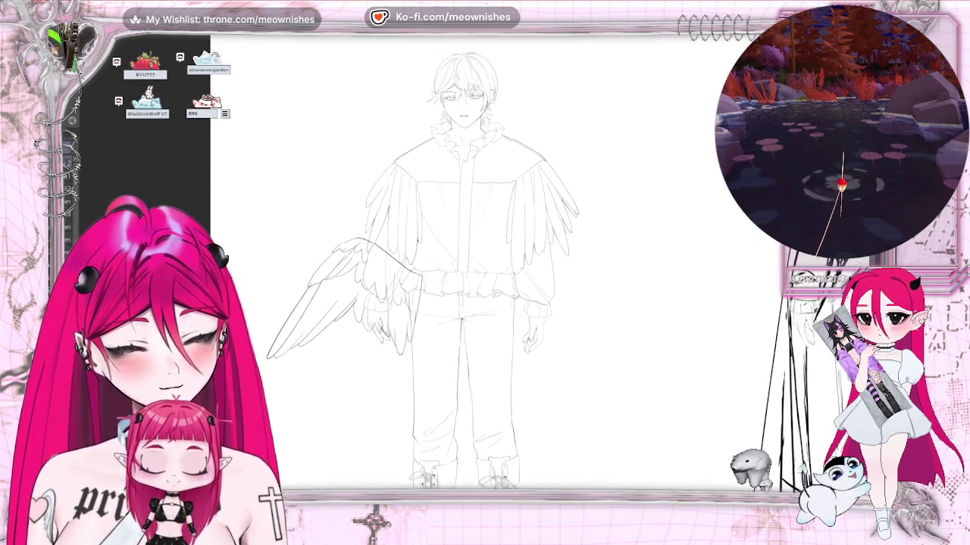
Hide the boot lacing and body line art layers, leaving only the wing sketch visible.
{"action": "scroll", "coordinate": [469, 265], "scroll_direction": "down", "scroll_amount": 3}
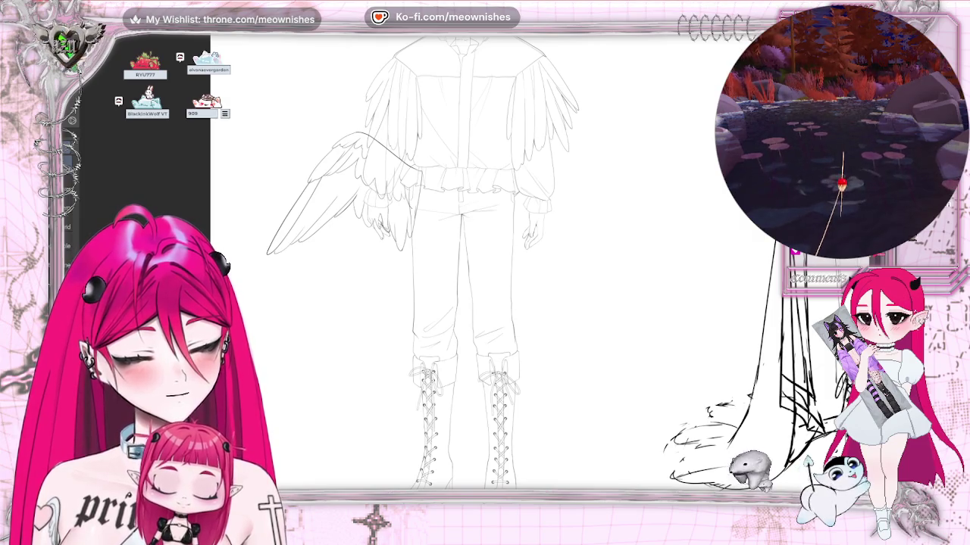
{"action": "key", "text": "ctrl+z"}
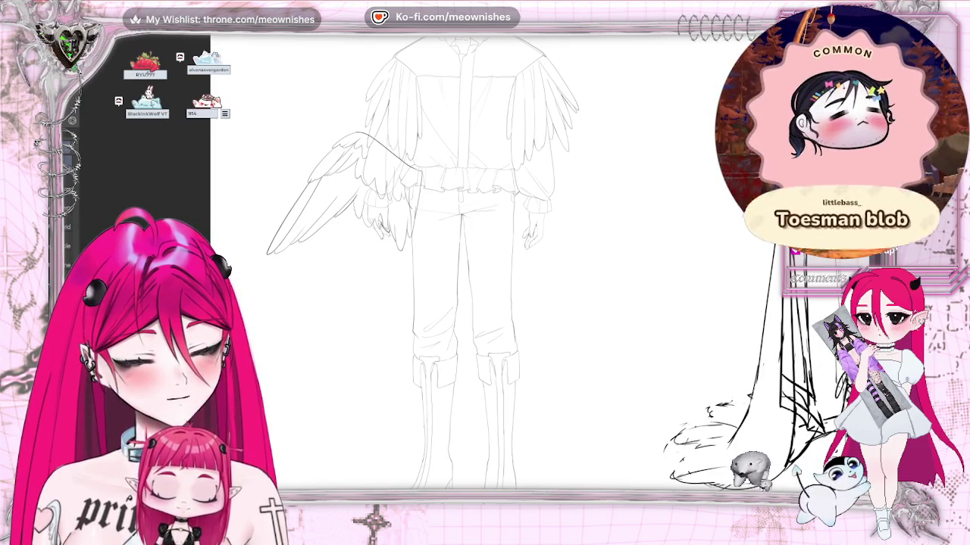
{"action": "key", "text": "ctrl+z"}
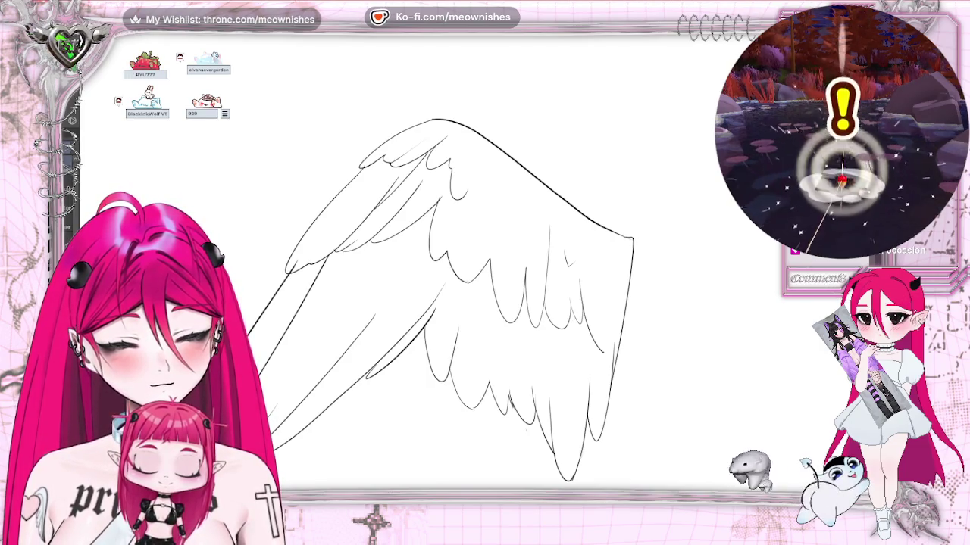
Zoom in on the wing's lower feathers and ink a short feather line.
{"action": "scroll", "coordinate": [439, 303], "scroll_direction": "down", "scroll_amount": 3}
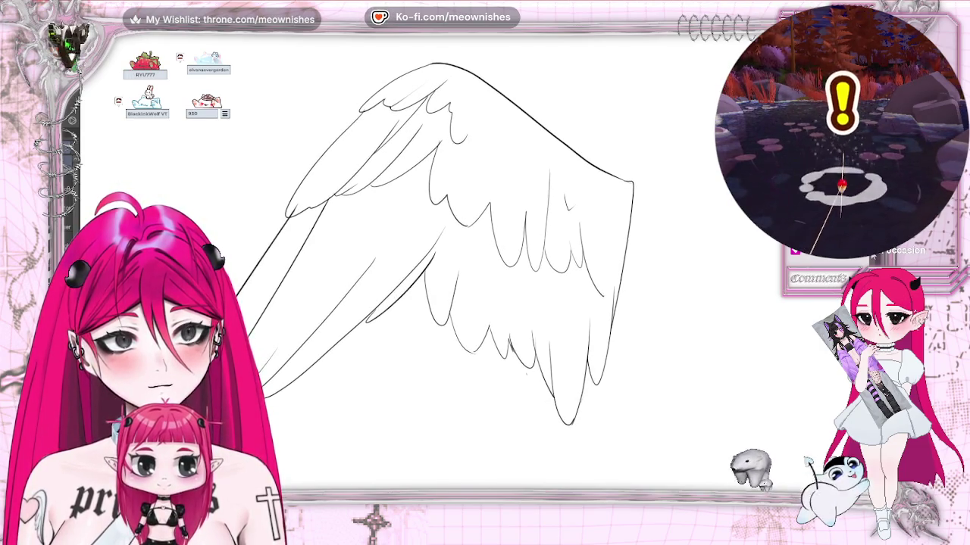
{"action": "scroll", "coordinate": [472, 285], "scroll_direction": "up", "scroll_amount": 2}
{"action": "scroll", "coordinate": [474, 270], "scroll_direction": "up", "scroll_amount": 2}
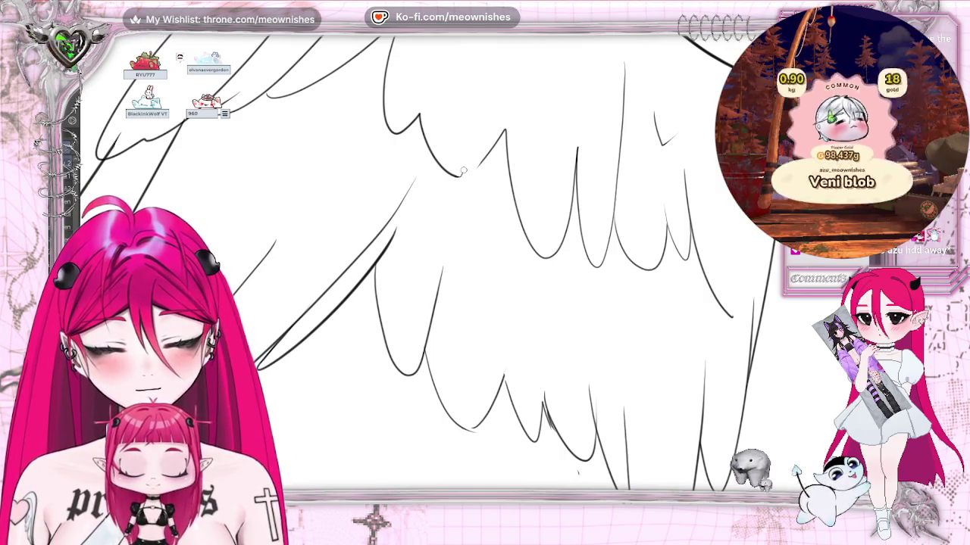
{"action": "left_click_drag", "start_coordinate": [465, 177], "coordinate": [497, 142]}
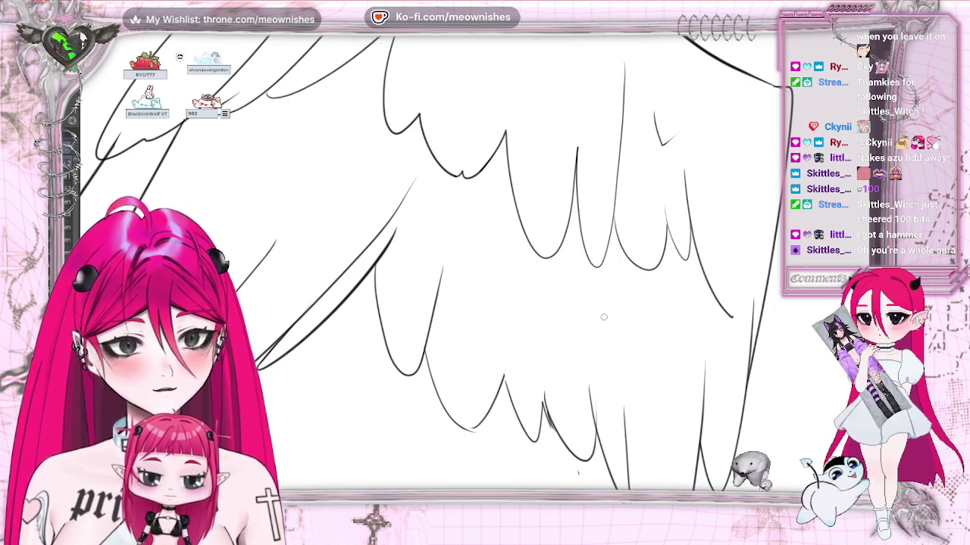
Erase stray strokes among the feather tips and redraw the feather edge lines, undoing misplaced strokes.
{"action": "scroll", "coordinate": [500, 265], "scroll_direction": "down", "scroll_amount": 3}
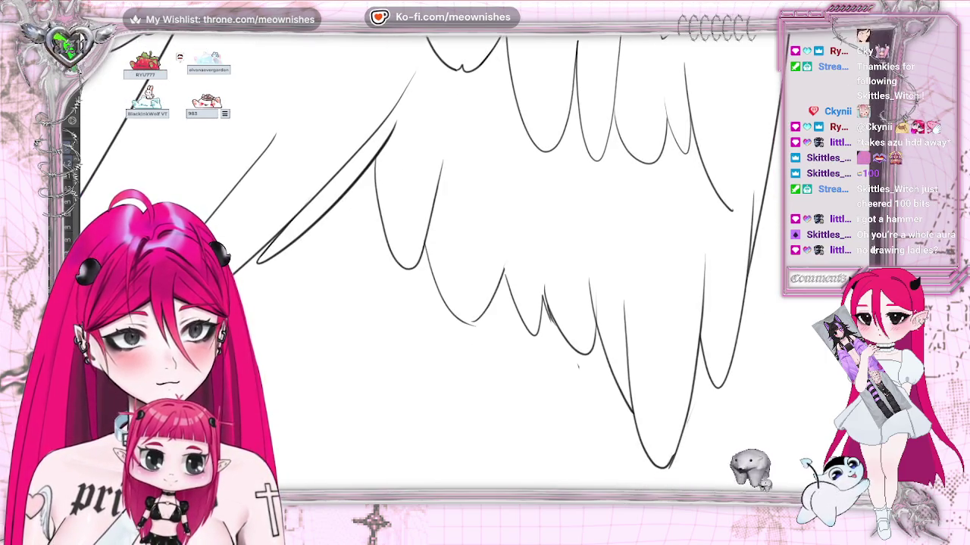
{"action": "scroll", "coordinate": [537, 176], "scroll_direction": "down", "scroll_amount": 2}
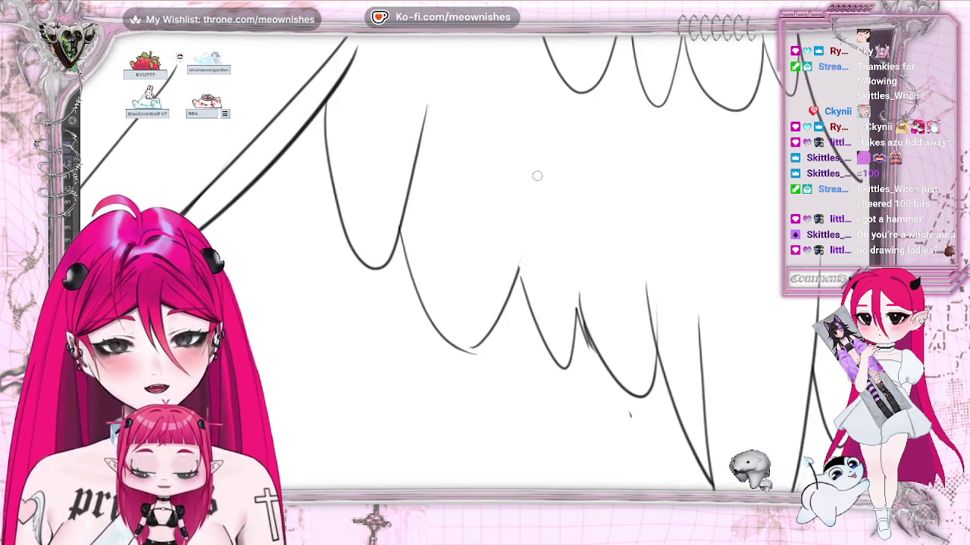
{"action": "left_click_drag", "start_coordinate": [464, 339], "coordinate": [515, 234]}
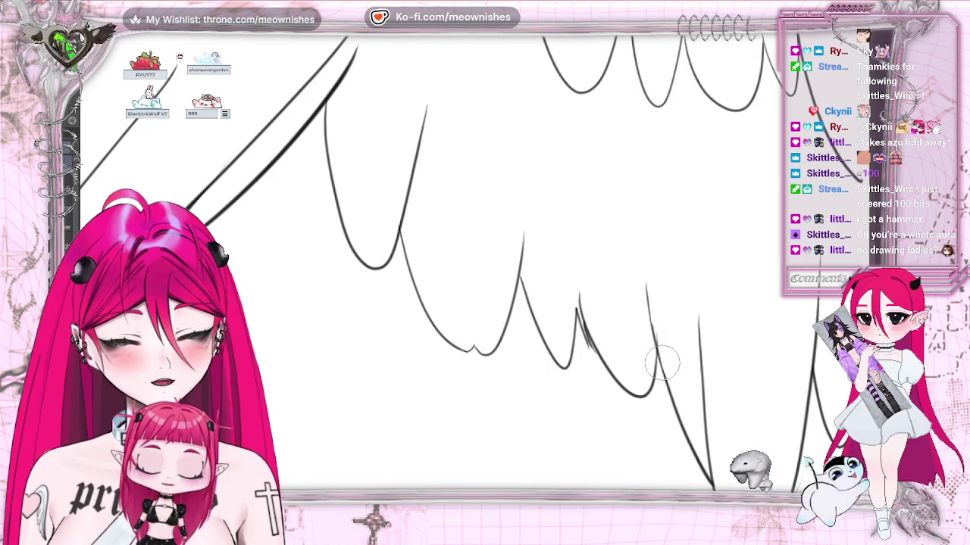
{"action": "scroll", "coordinate": [656, 213], "scroll_direction": "down", "scroll_amount": 2}
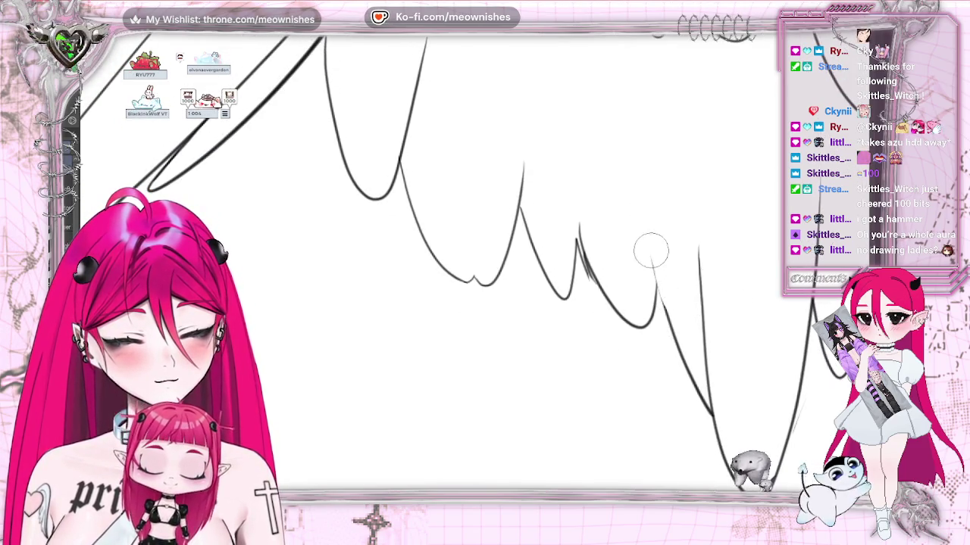
{"action": "left_click_drag", "start_coordinate": [649, 265], "coordinate": [684, 356]}
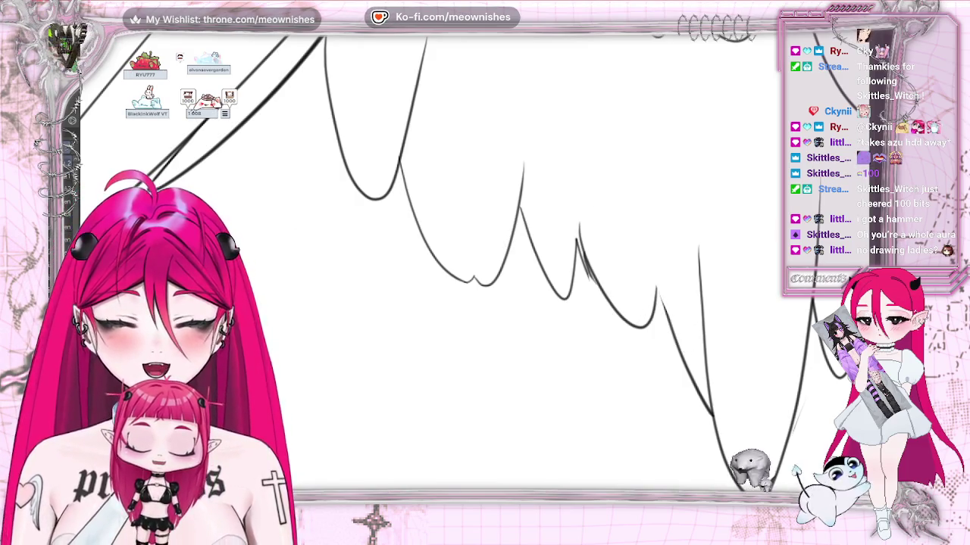
{"action": "key", "text": "ctrl+z"}
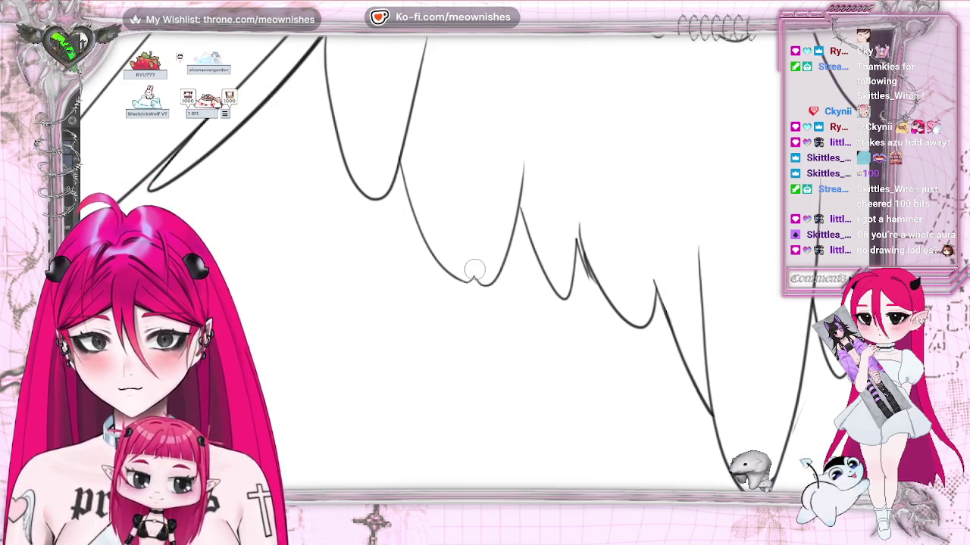
{"action": "left_click_drag", "start_coordinate": [585, 254], "coordinate": [608, 312]}
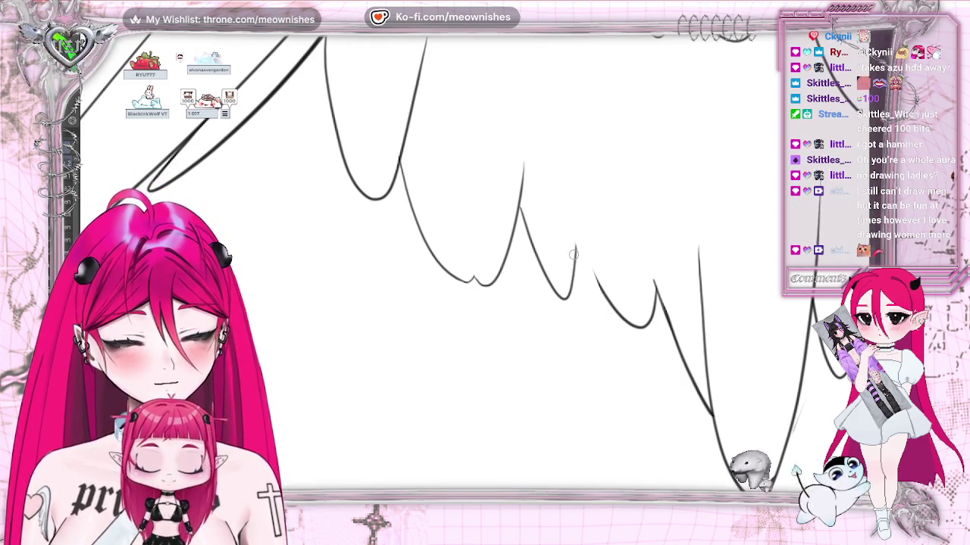
{"action": "left_click_drag", "start_coordinate": [569, 222], "coordinate": [618, 312]}
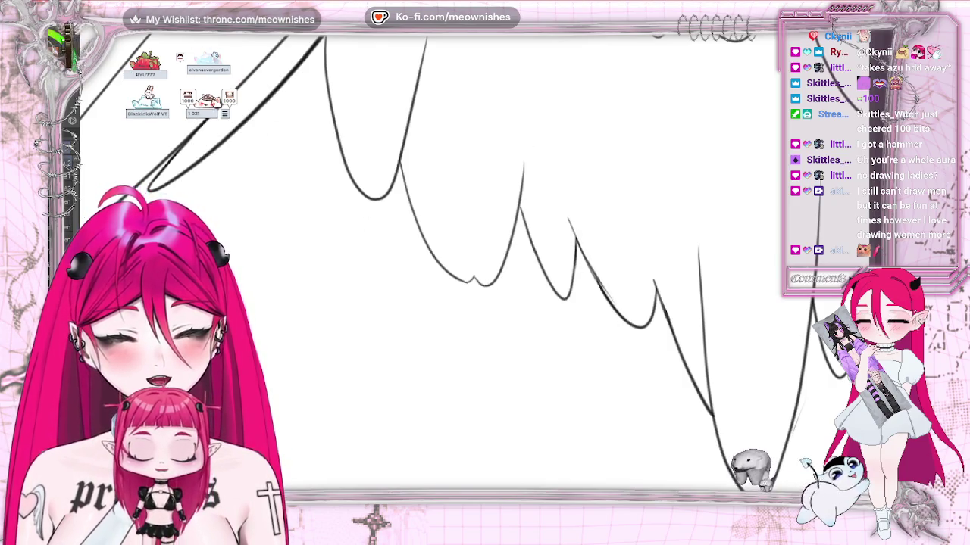
{"action": "key", "text": "ctrl+z"}
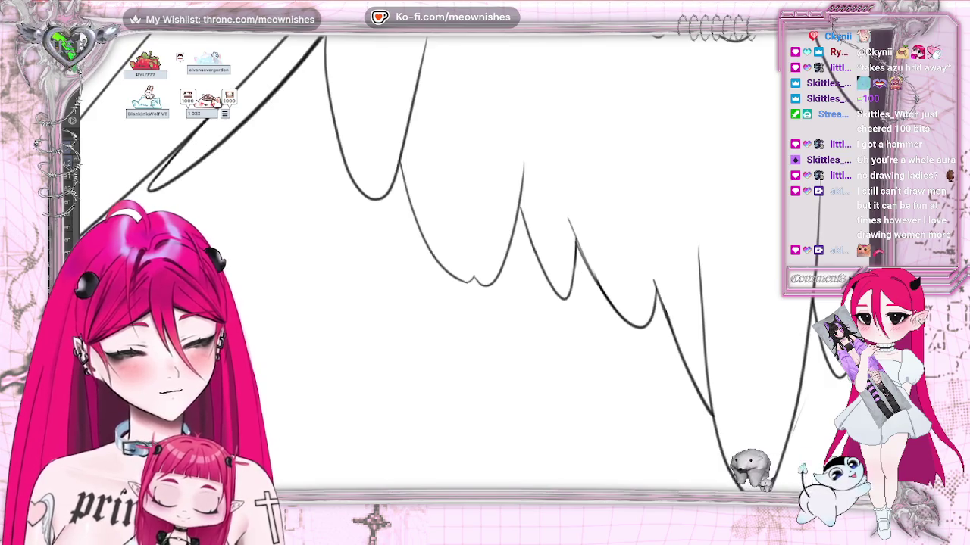
Rotate the canvas to a comfortable drawing angle, then reset it to an unrotated view.
{"action": "left_click_drag", "start_coordinate": [485, 265], "coordinate": [425, 303]}
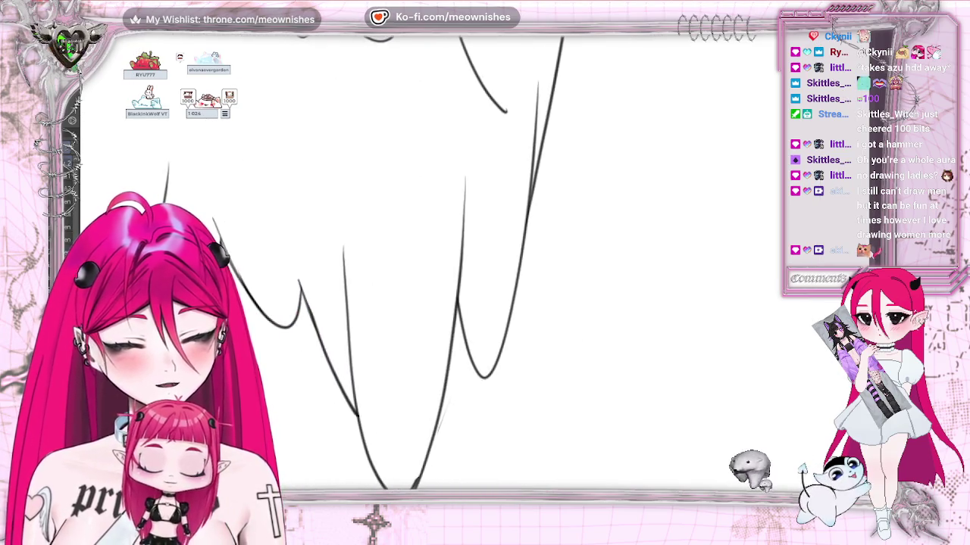
{"action": "scroll", "coordinate": [405, 296], "scroll_direction": "down", "scroll_amount": 5}
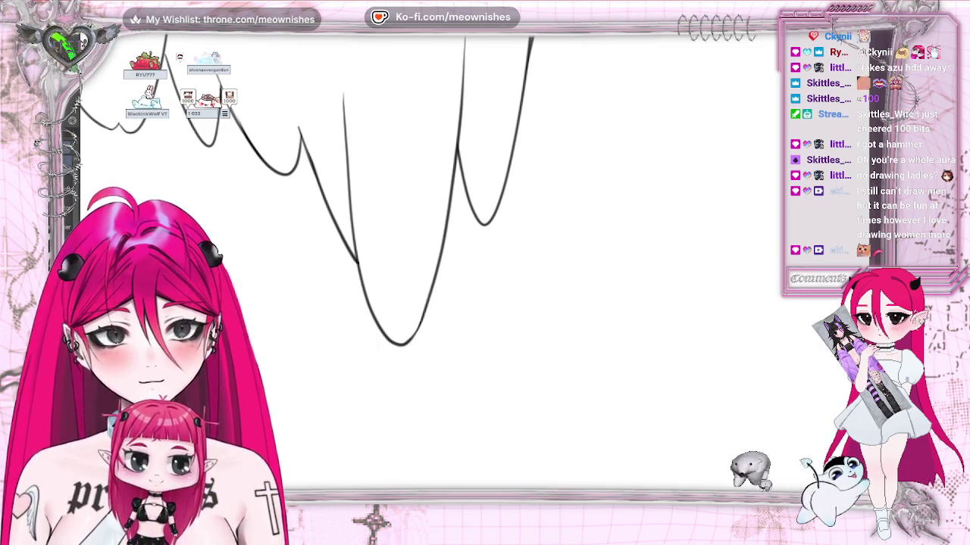
{"action": "left_click_drag", "start_coordinate": [478, 229], "coordinate": [545, 288]}
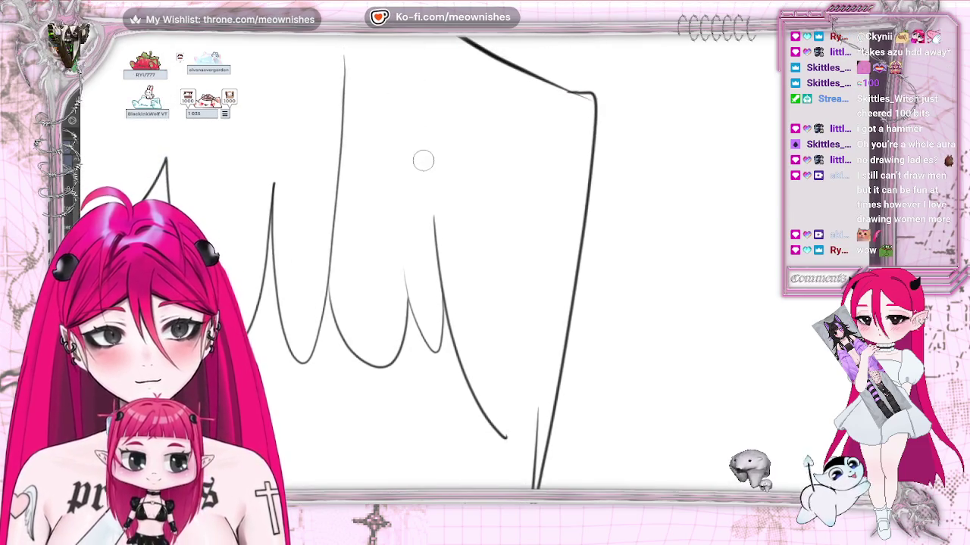
{"action": "key", "text": "ctrl+0"}
{"action": "scroll", "coordinate": [341, 273], "scroll_direction": "up", "scroll_amount": 3}
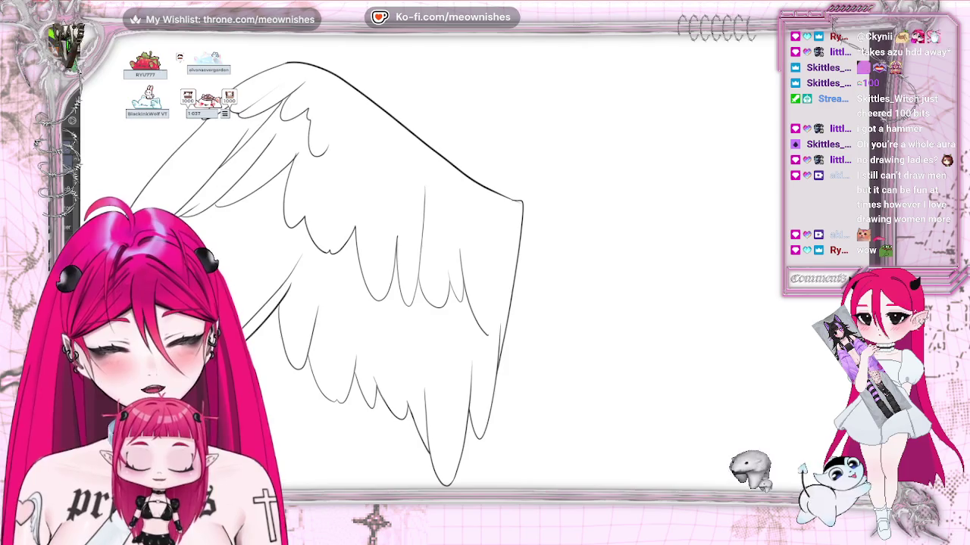
Ink the wing's outer right edge, then erase and undo the unsatisfactory strokes.
{"action": "scroll", "coordinate": [455, 227], "scroll_direction": "up", "scroll_amount": 1}
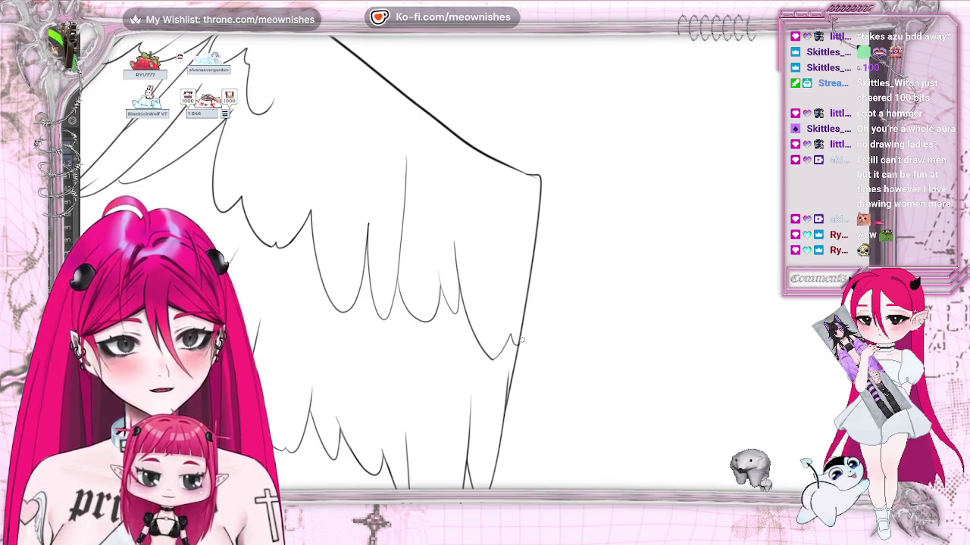
{"action": "left_click_drag", "start_coordinate": [517, 339], "coordinate": [536, 179]}
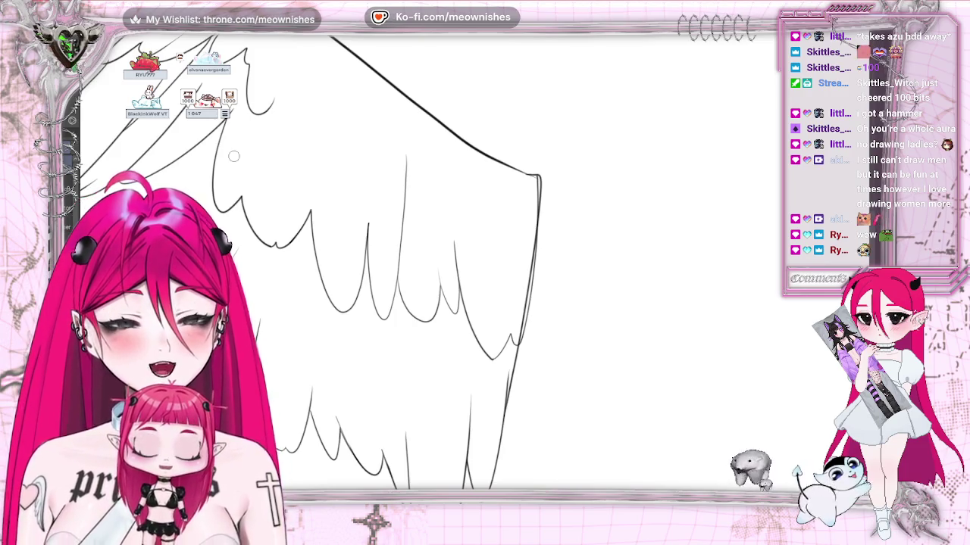
{"action": "scroll", "coordinate": [517, 306], "scroll_direction": "up", "scroll_amount": 1}
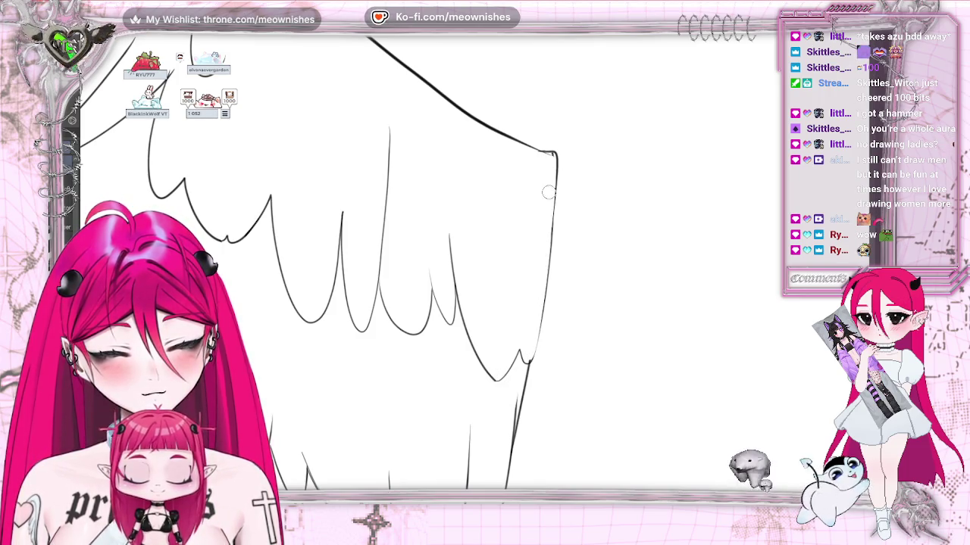
{"action": "key", "text": "ctrl+z"}
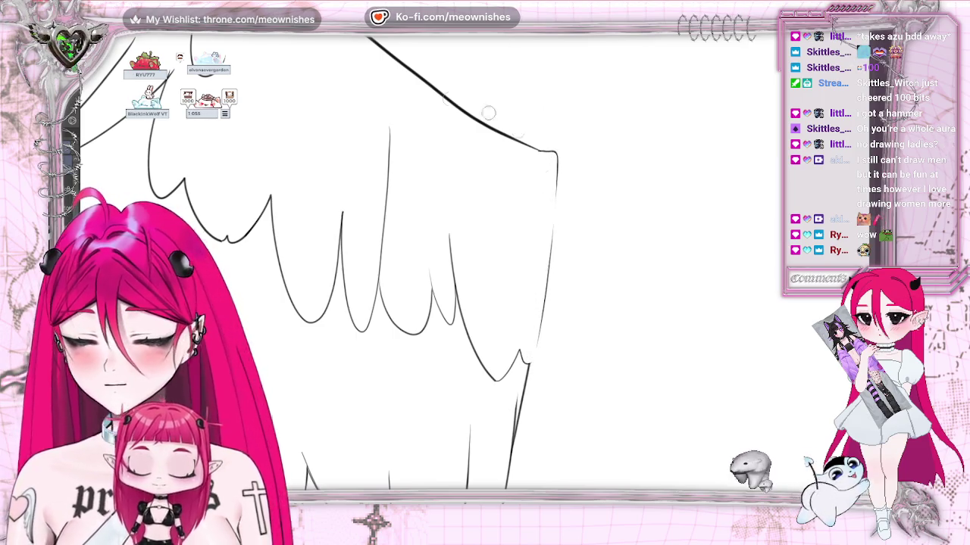
{"action": "mouse_move", "coordinate": [551, 230]}
{"action": "left_mouse_down"}
{"action": "mouse_move", "coordinate": [525, 356]}
{"action": "mouse_move", "coordinate": [557, 193]}
{"action": "left_mouse_up"}
{"action": "key", "text": "ctrl+z"}
Redraw the wing's right edge from the top down and bring up the character reference sheet.
{"action": "left_click_drag", "start_coordinate": [558, 154], "coordinate": [530, 363]}
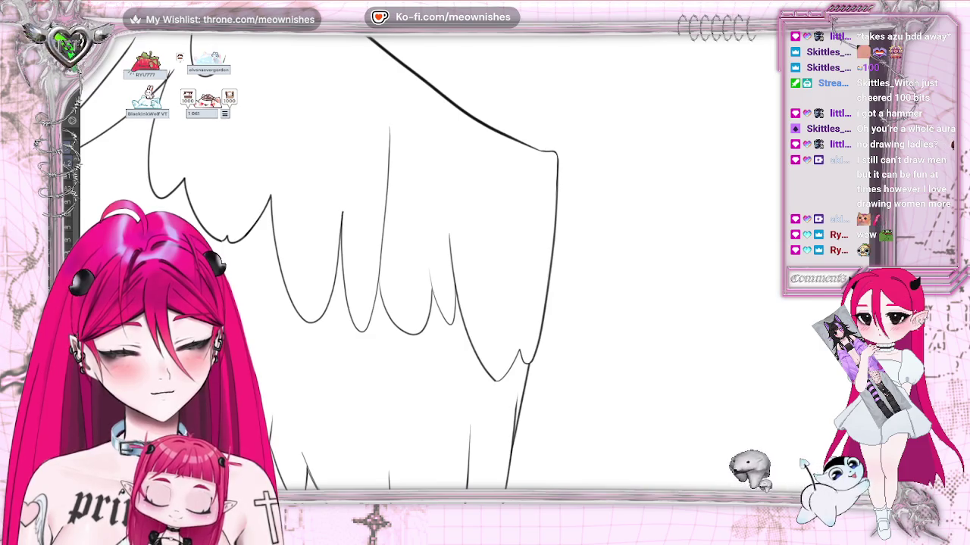
{"action": "left_click_drag", "start_coordinate": [425, 265], "coordinate": [485, 227]}
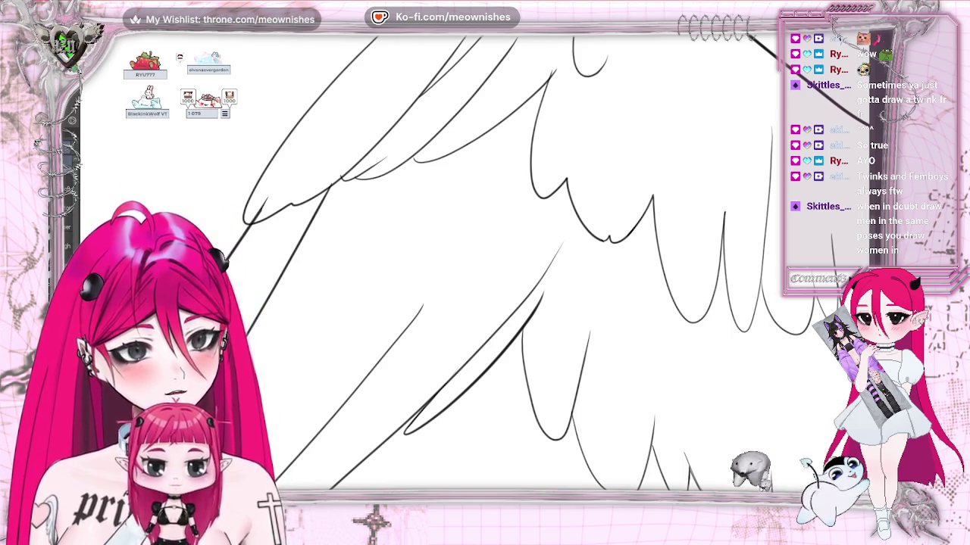
{"action": "key", "text": "alt+Tab"}
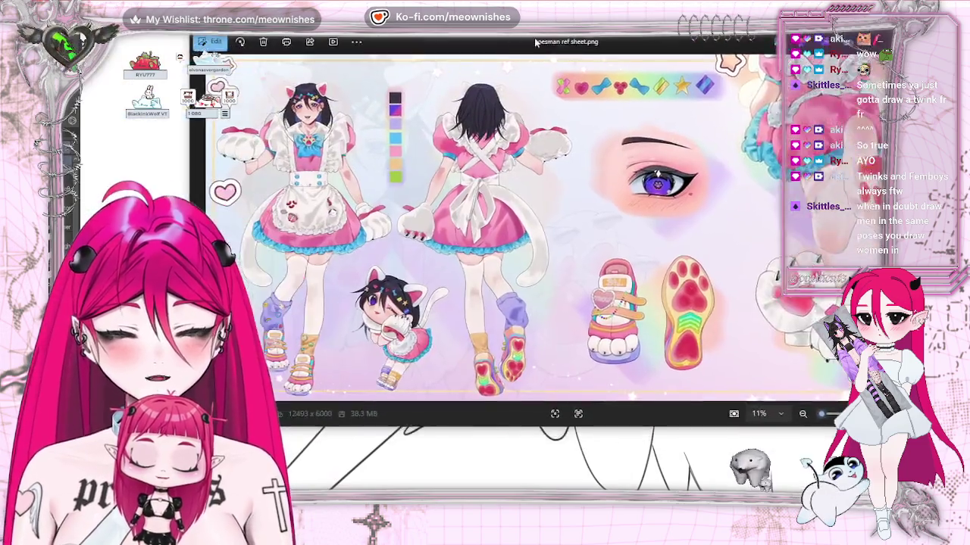
Reposition the reference sheet window, then close it to return to the wing canvas.
{"action": "left_click_drag", "start_coordinate": [534, 44], "coordinate": [555, 103]}
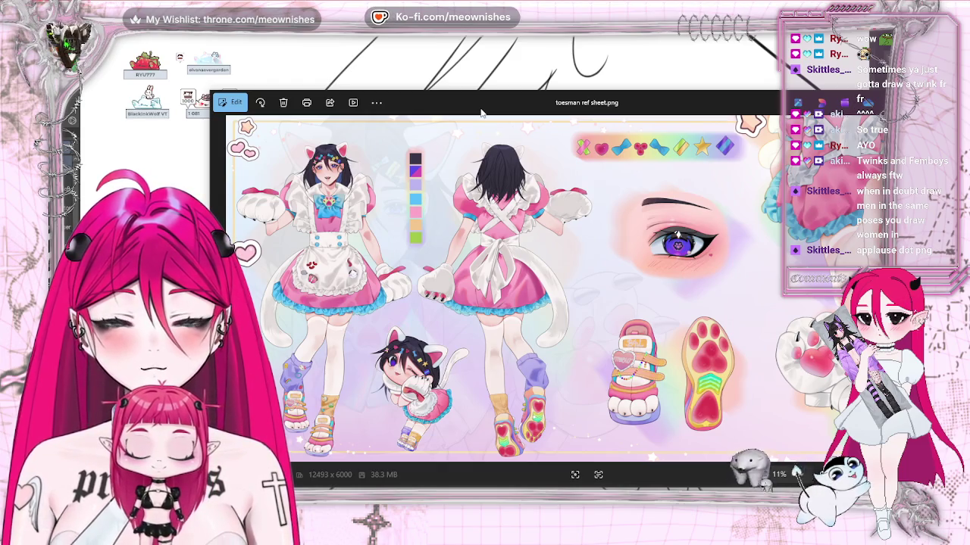
{"action": "left_click_drag", "start_coordinate": [480, 112], "coordinate": [412, 68]}
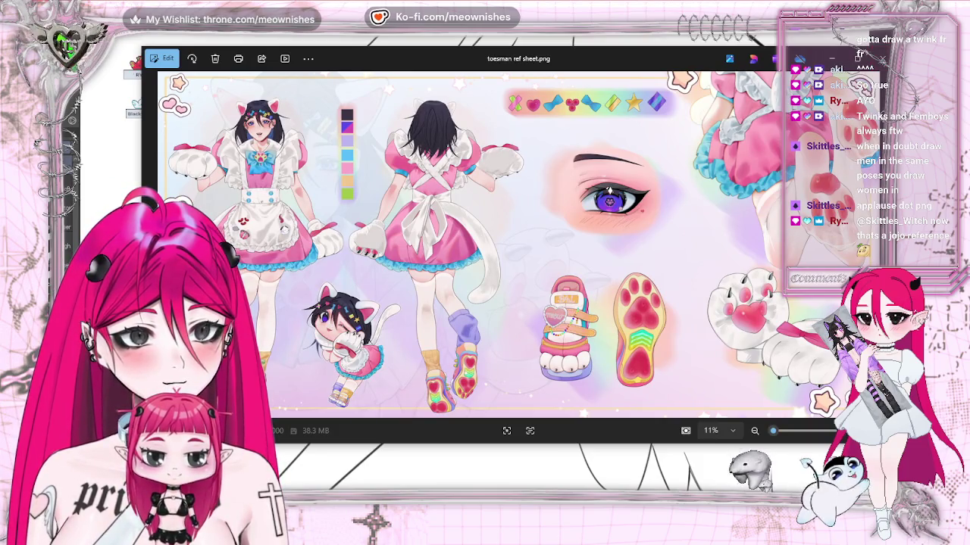
{"action": "left_click", "coordinate": [859, 56]}
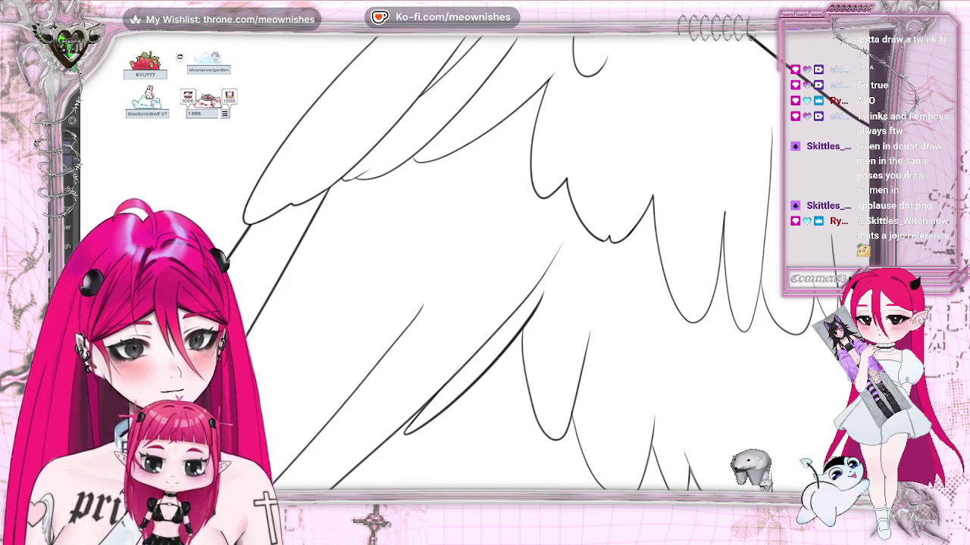
Zoom in on the wing's lower feathers, then switch to the red-swimsuit reference painting.
{"action": "key", "text": "ctrl+0"}
{"action": "key", "text": "ctrl+plus"}
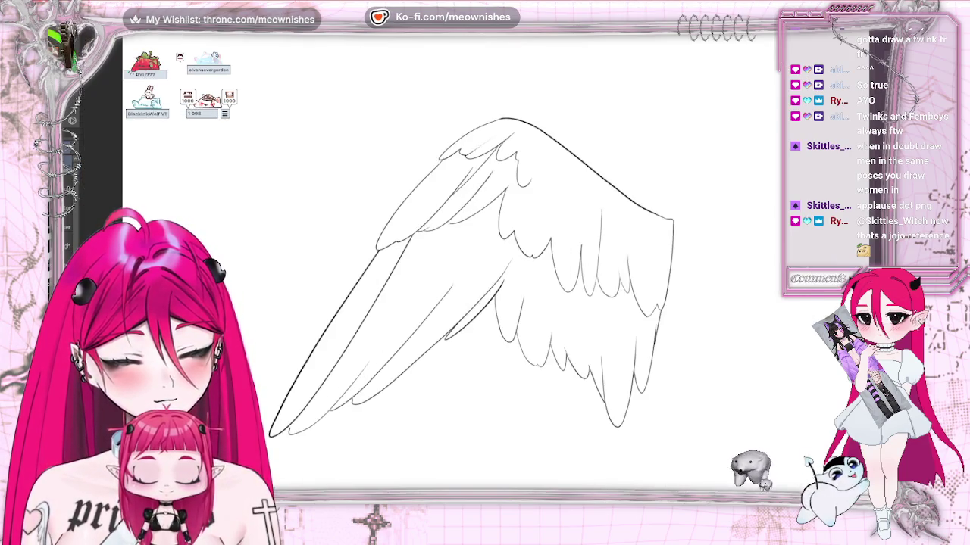
{"action": "key", "text": "ctrl+plus"}
{"action": "key", "text": "ctrl+plus"}
{"action": "scroll", "coordinate": [873, 257], "scroll_direction": "down", "scroll_amount": 1}
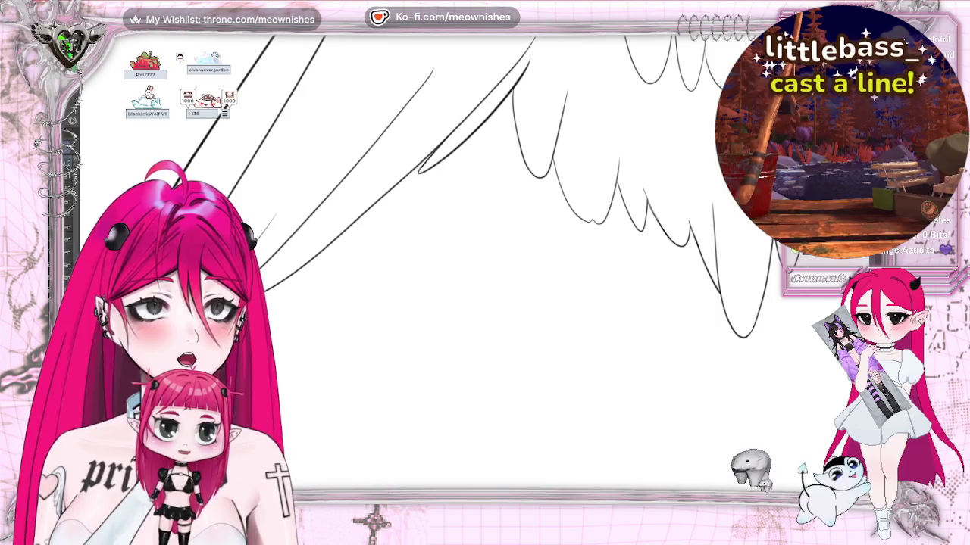
{"action": "key", "text": "alt+Tab"}
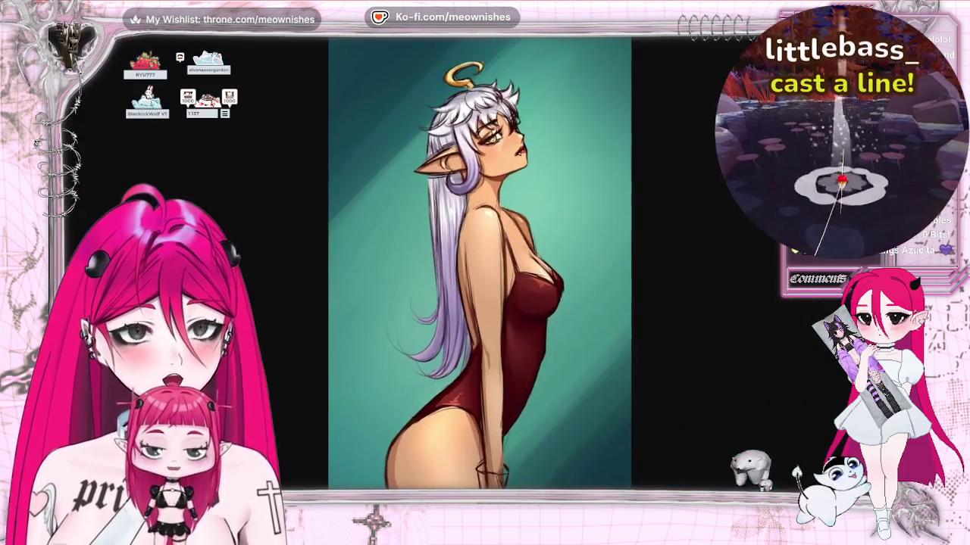
Zoom into part of the red-swimsuit painting, then fit the whole painting back in view.
{"action": "left_click", "coordinate": [545, 213]}
{"action": "left_click", "coordinate": [545, 212]}
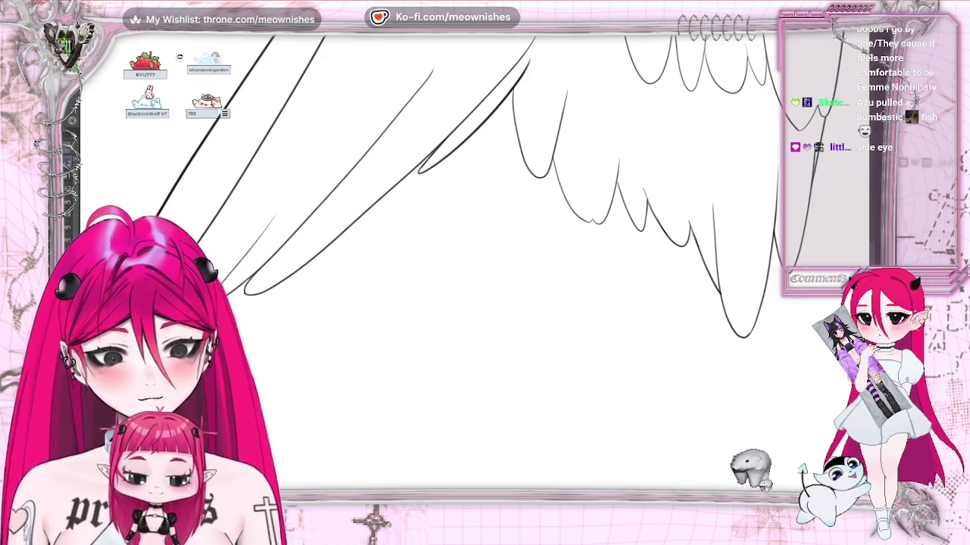
{"action": "key", "text": "ctrl+minus"}
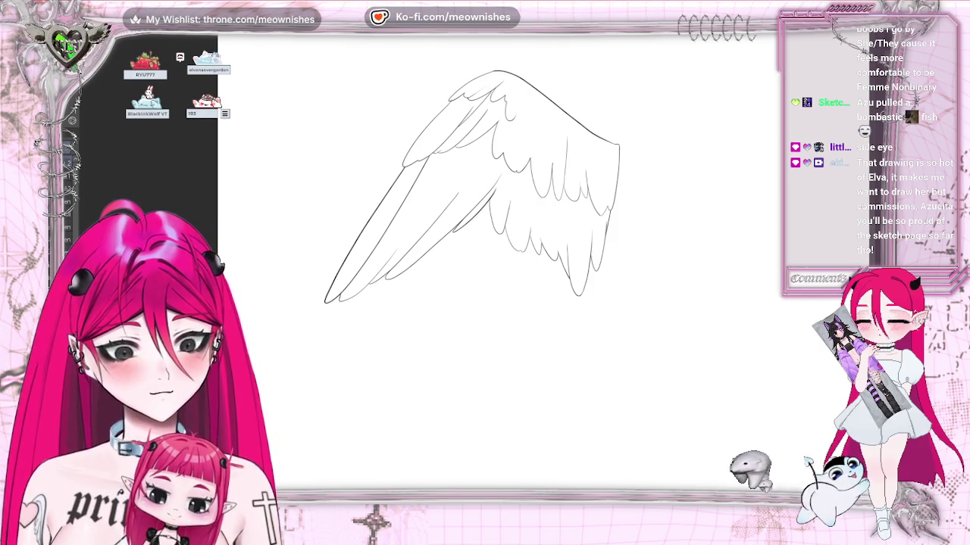
{"action": "scroll", "coordinate": [455, 227], "scroll_direction": "right", "scroll_amount": 5}
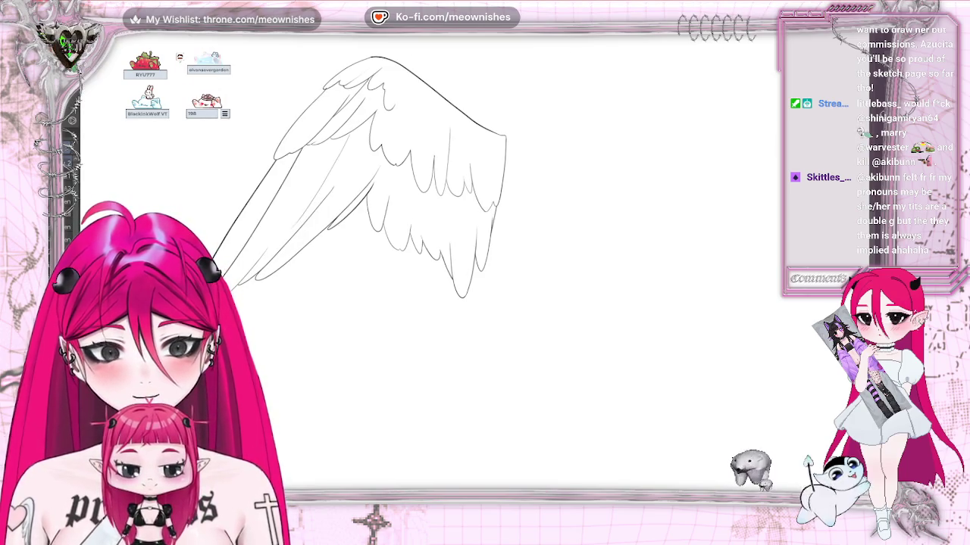
{"action": "scroll", "coordinate": [477, 269], "scroll_direction": "up", "scroll_amount": 3}
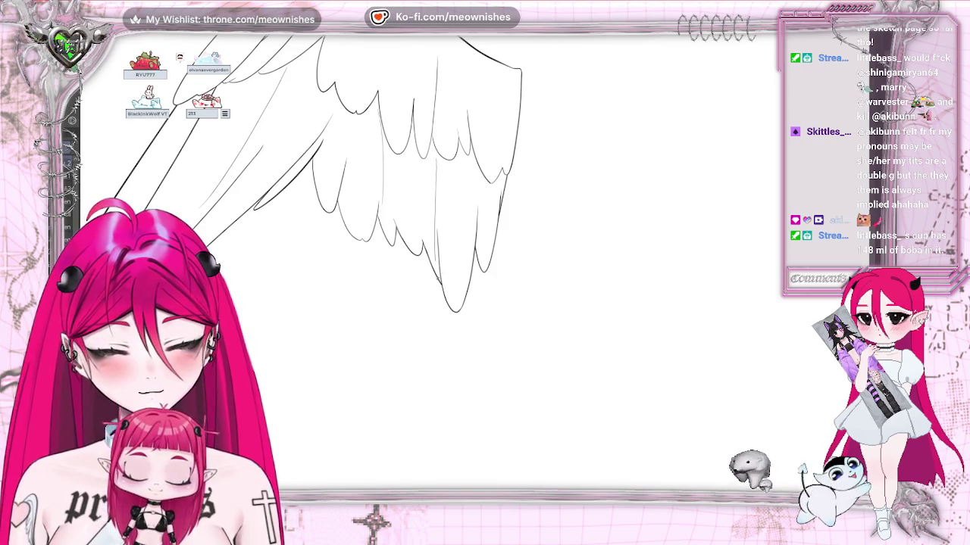
{"action": "key", "text": "ctrl+z"}
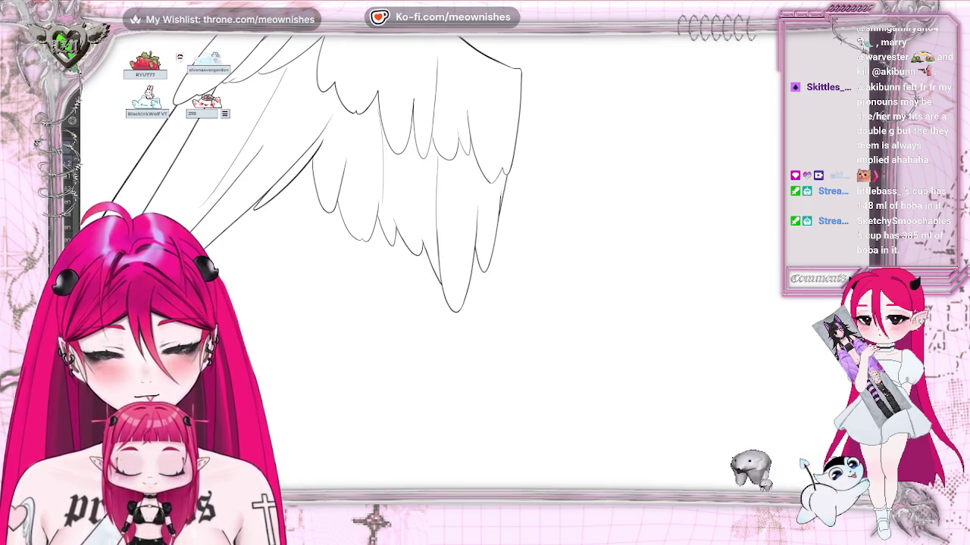
{"action": "left_click_drag", "start_coordinate": [432, 168], "coordinate": [439, 237]}
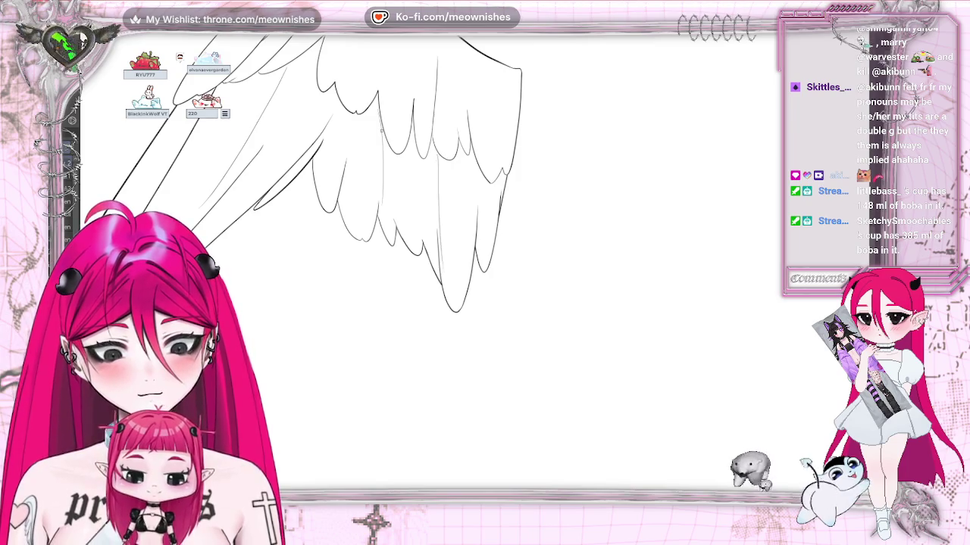
{"action": "key", "text": "ctrl+z"}
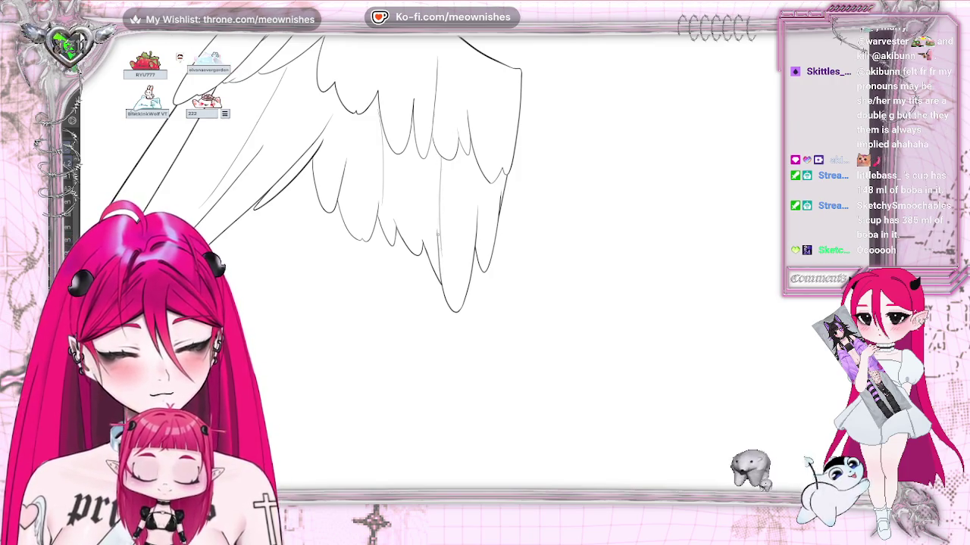
{"action": "key", "text": "ctrl+z"}
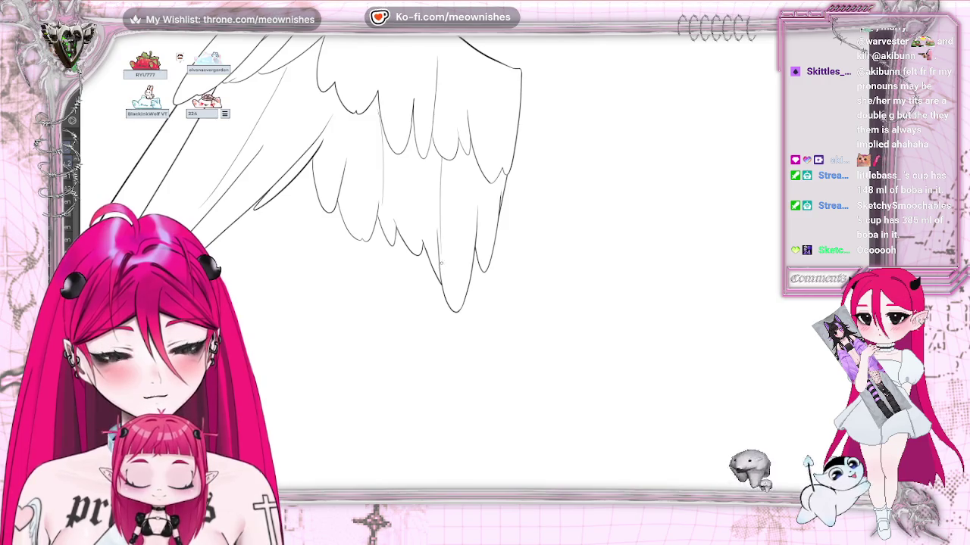
{"action": "key", "text": "ctrl+z"}
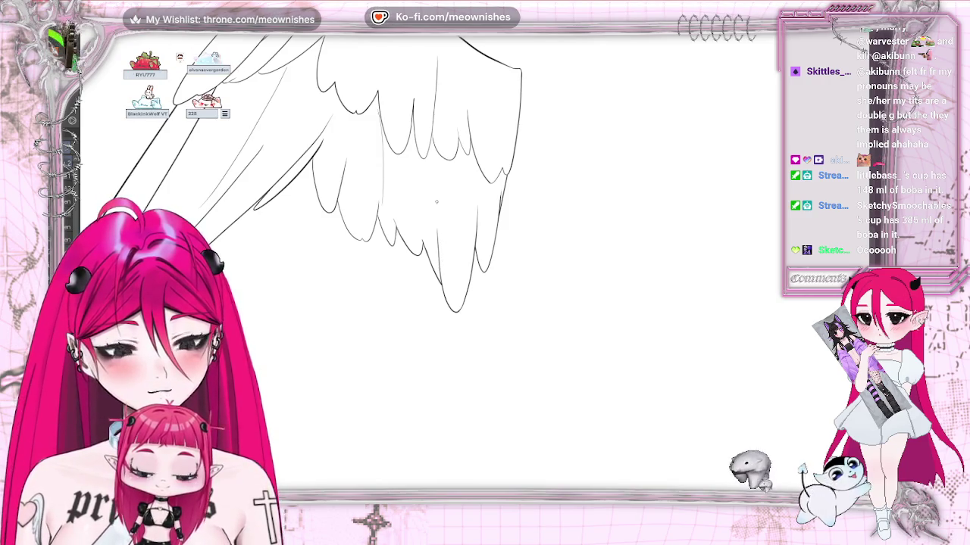
{"action": "key", "text": "ctrl+z"}
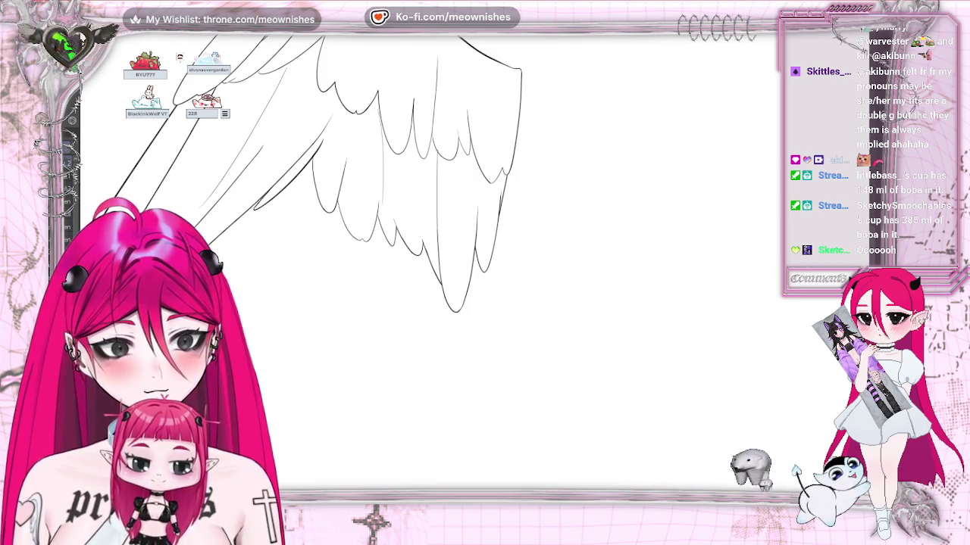
{"action": "scroll", "coordinate": [455, 242], "scroll_direction": "down", "scroll_amount": 3}
{"action": "scroll", "coordinate": [454, 242], "scroll_direction": "down", "scroll_amount": 2}
{"action": "scroll", "coordinate": [482, 289], "scroll_direction": "up", "scroll_amount": 3}
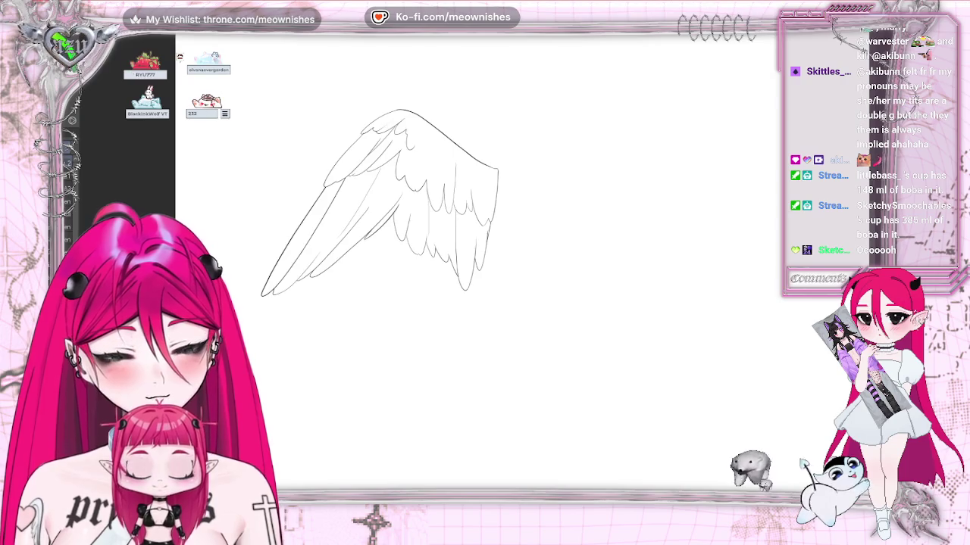
{"action": "scroll", "coordinate": [482, 289], "scroll_direction": "up", "scroll_amount": 2}
{"action": "scroll", "coordinate": [472, 269], "scroll_direction": "up", "scroll_amount": 2}
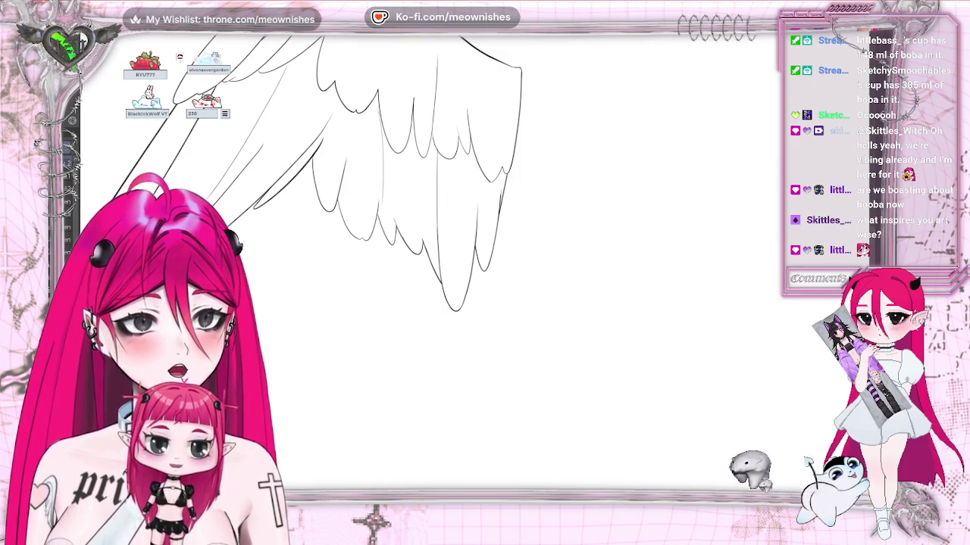
{"action": "scroll", "coordinate": [424, 257], "scroll_direction": "down", "scroll_amount": 5}
{"action": "scroll", "coordinate": [424, 257], "scroll_direction": "up", "scroll_amount": 3}
{"action": "scroll", "coordinate": [424, 257], "scroll_direction": "up", "scroll_amount": 2}
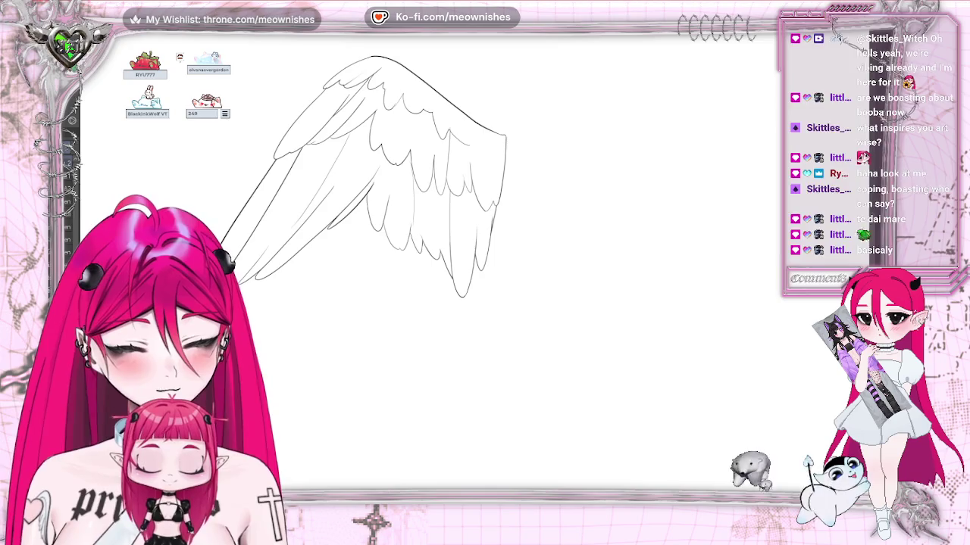
{"action": "scroll", "coordinate": [379, 190], "scroll_direction": "down", "scroll_amount": 3}
{"action": "scroll", "coordinate": [378, 189], "scroll_direction": "up", "scroll_amount": 3}
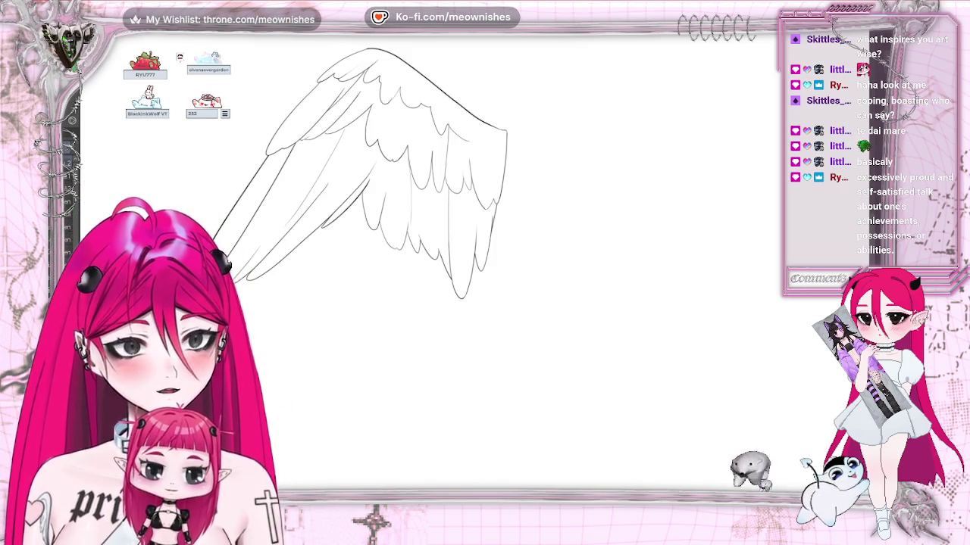
Reveal and re-hide the sketched figure behind the wing, then hide the wing sketch.
{"action": "key", "text": "ctrl+z"}
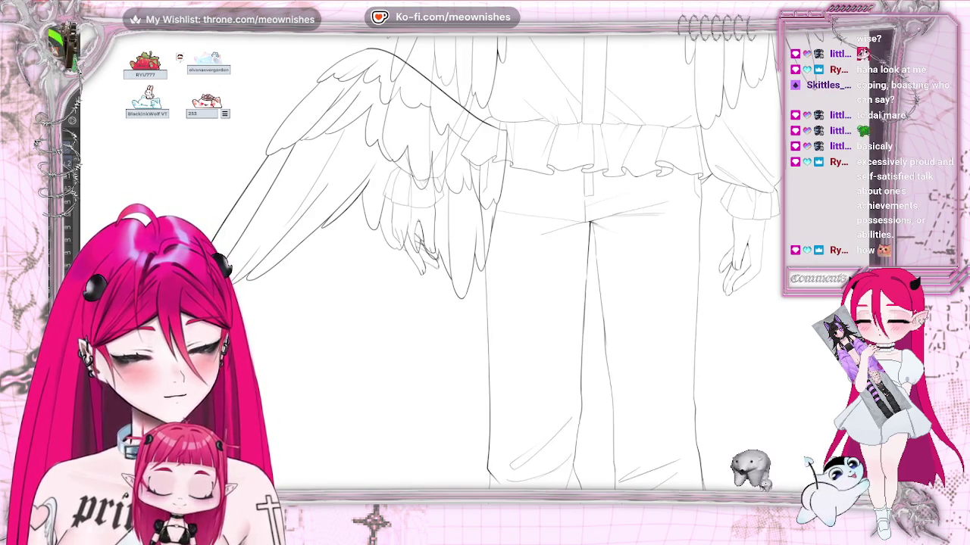
{"action": "key", "text": "ctrl+y"}
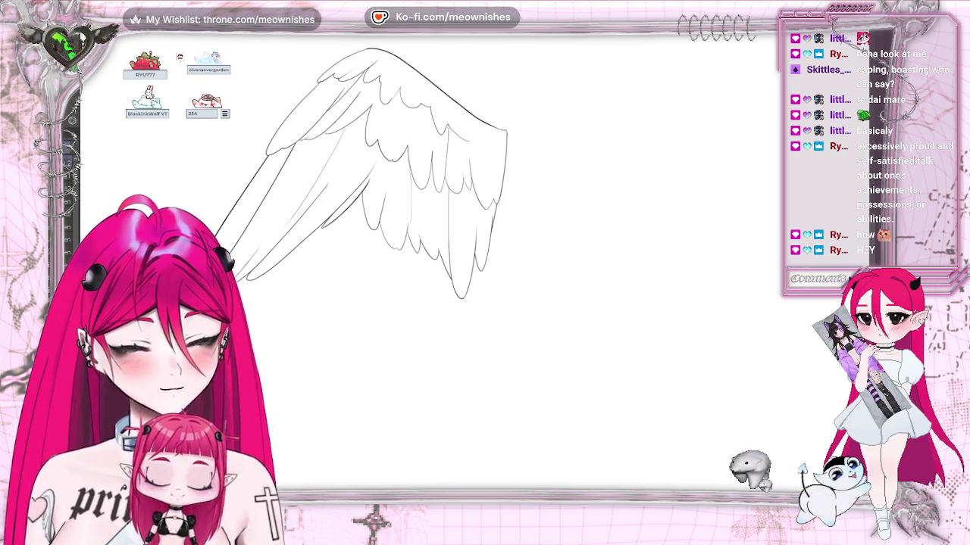
{"action": "key", "text": "ctrl+z"}
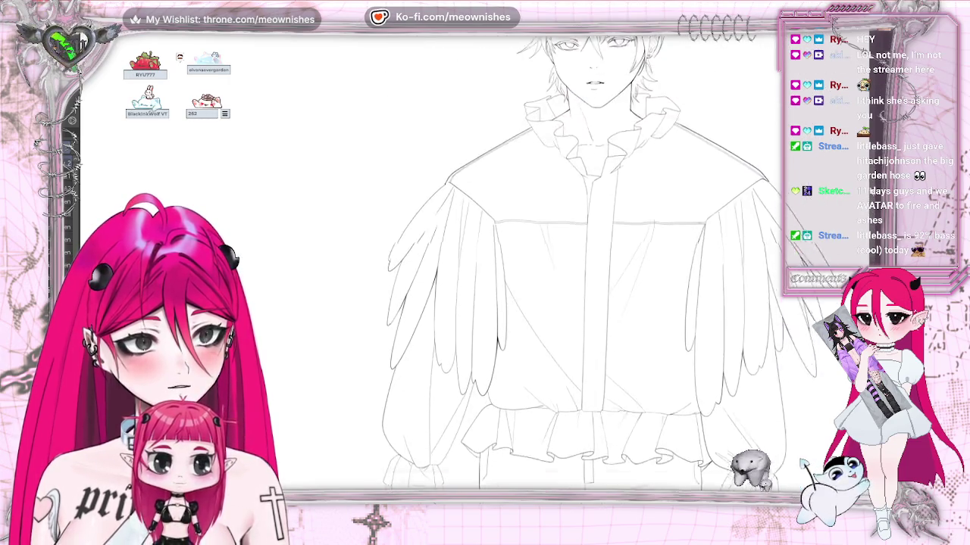
Scroll across the ruffled shirt and wings up to the young man's face.
{"action": "scroll", "coordinate": [583, 281], "scroll_direction": "down", "scroll_amount": 3}
{"action": "scroll", "coordinate": [583, 265], "scroll_direction": "up", "scroll_amount": 2}
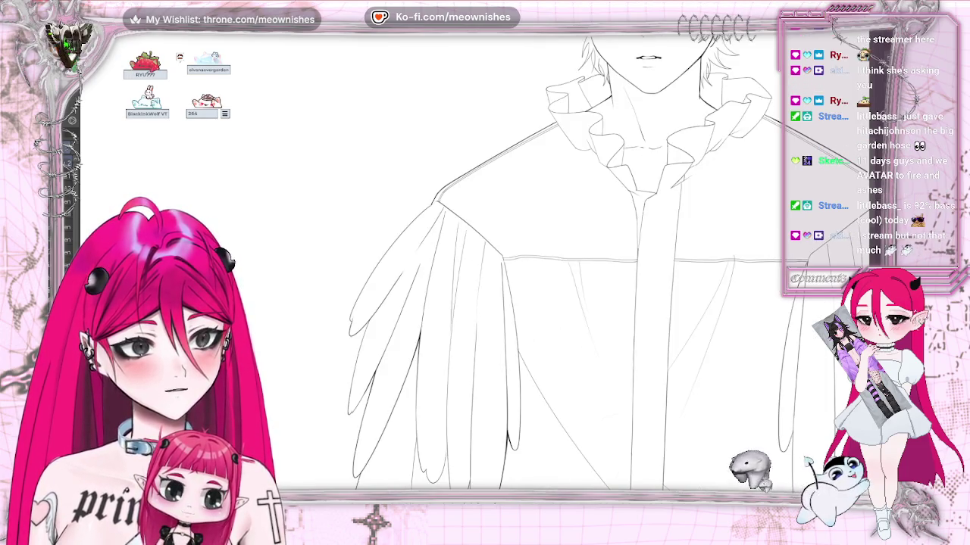
{"action": "scroll", "coordinate": [493, 303], "scroll_direction": "right", "scroll_amount": 5}
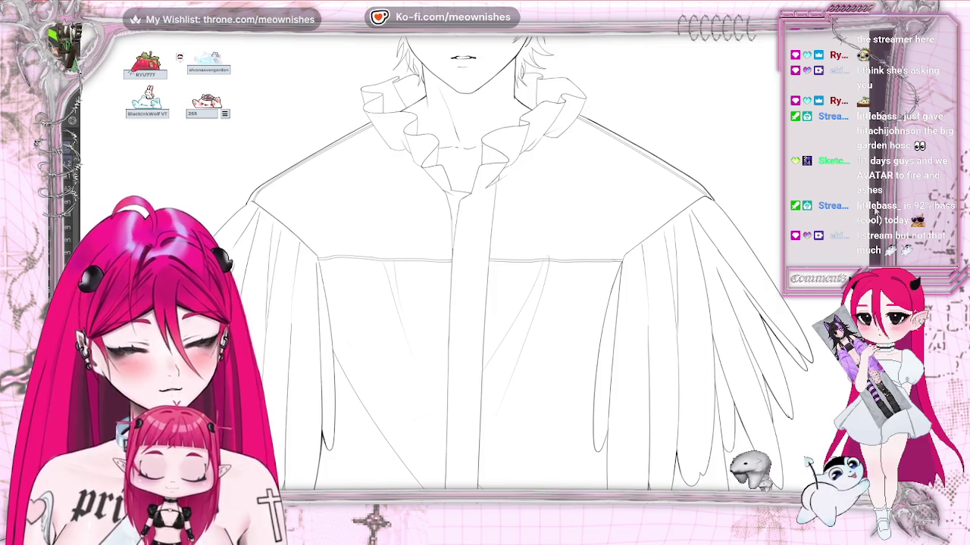
{"action": "scroll", "coordinate": [492, 303], "scroll_direction": "up", "scroll_amount": 5}
{"action": "scroll", "coordinate": [469, 268], "scroll_direction": "up", "scroll_amount": 2}
{"action": "scroll", "coordinate": [470, 269], "scroll_direction": "up", "scroll_amount": 2}
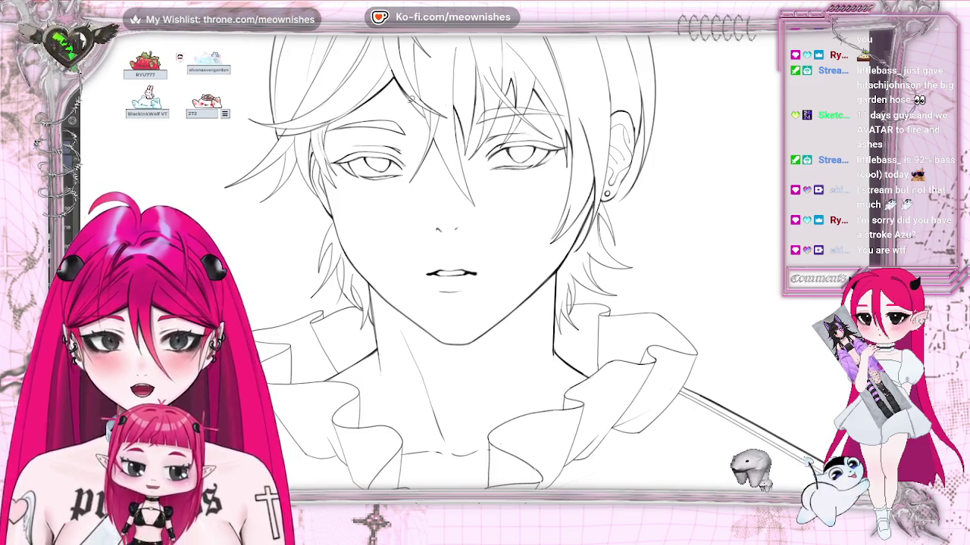
Select and deselect around the left eye, mirror-check the canvas, and zoom in on the eyes and hair.
{"action": "left_click_drag", "start_coordinate": [372, 132], "coordinate": [417, 137]}
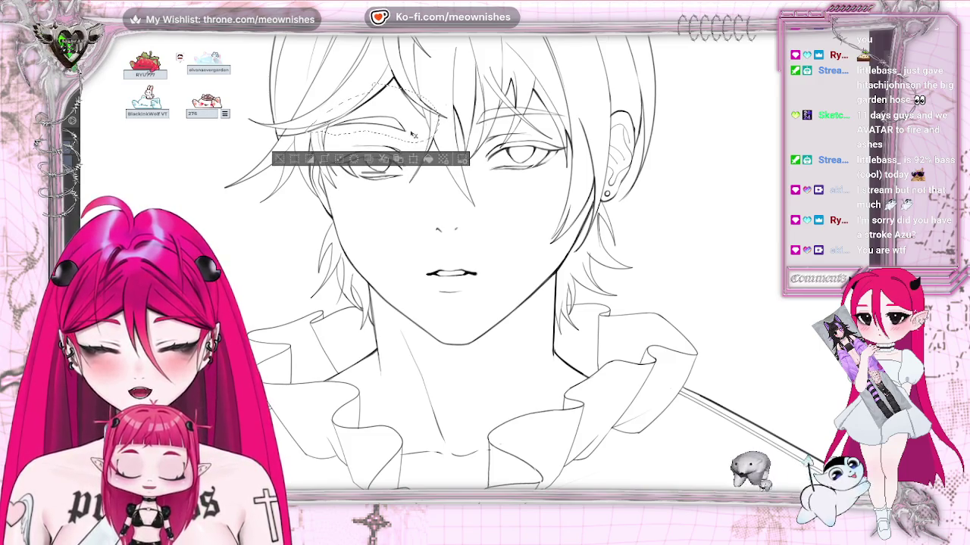
{"action": "key", "text": "ctrl+d"}
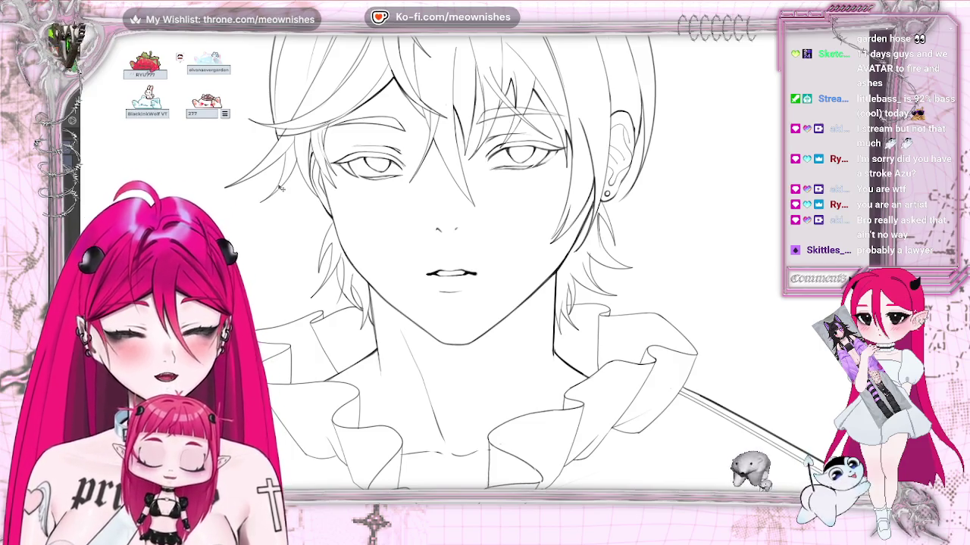
{"action": "key", "text": "h"}
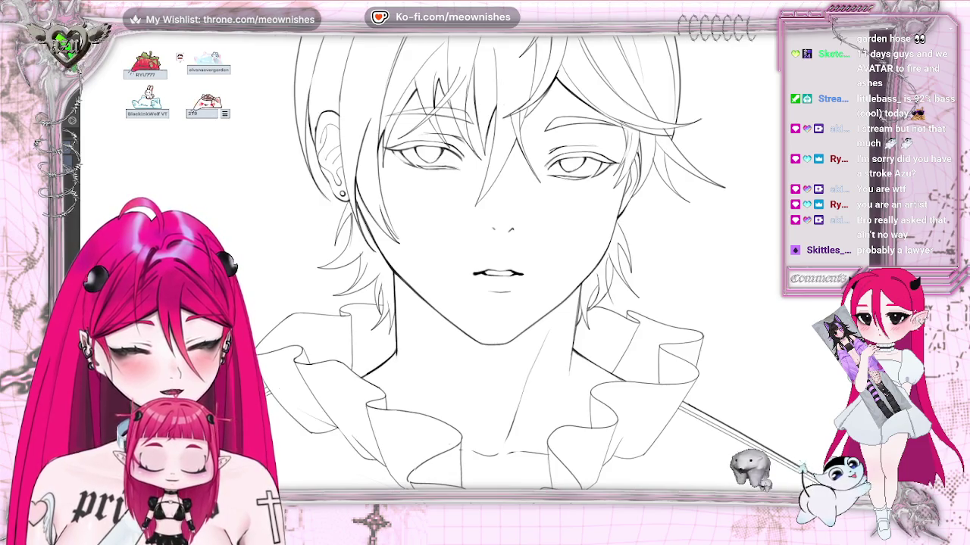
{"action": "key", "text": "h"}
{"action": "key", "text": "ctrl+plus"}
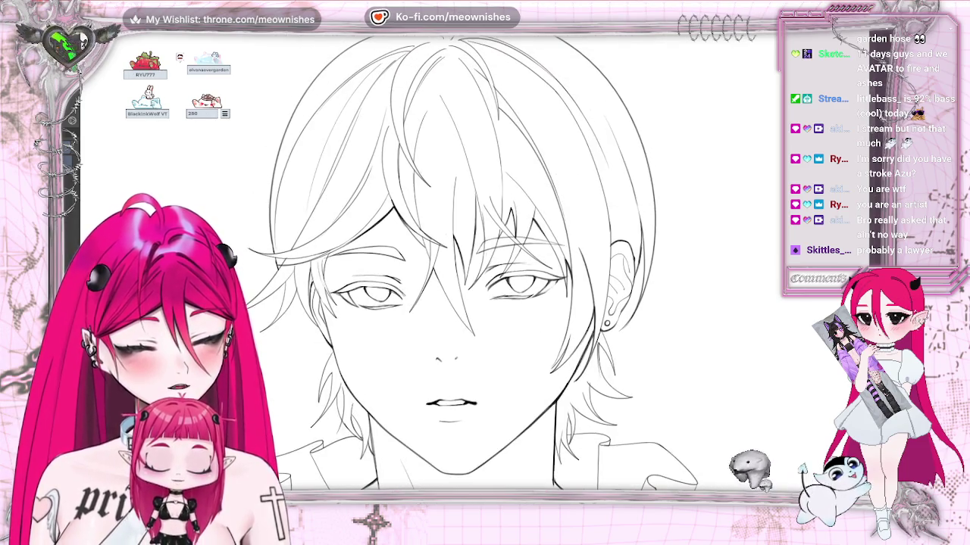
{"action": "key", "text": "ctrl+plus"}
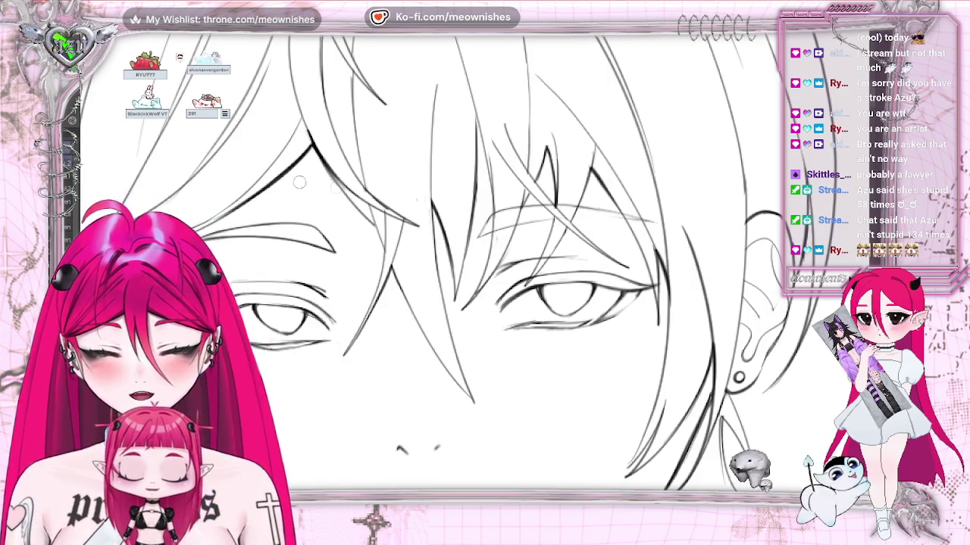
Undo the stray hair stroke and darken the lines beside the right eye, mirroring to check.
{"action": "key", "text": "ctrl+z"}
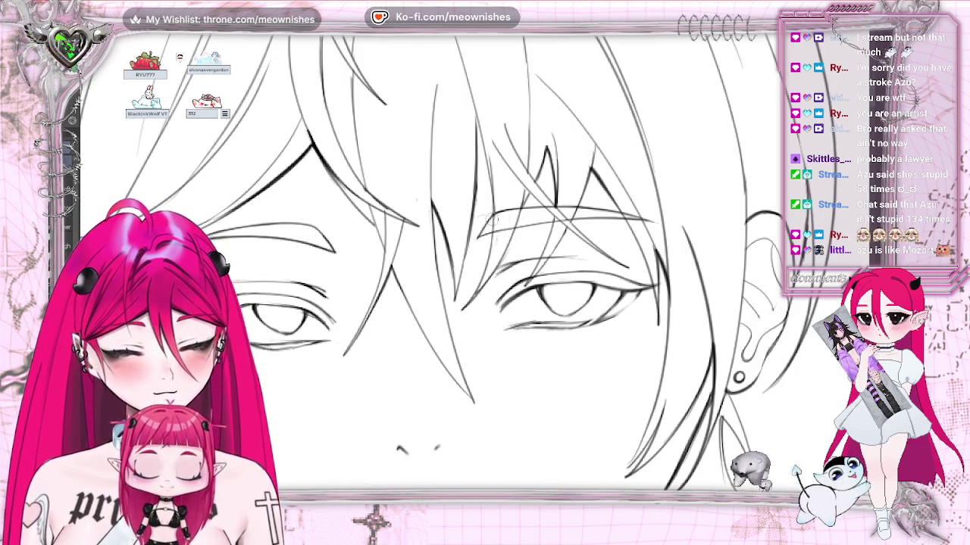
{"action": "key", "text": "m"}
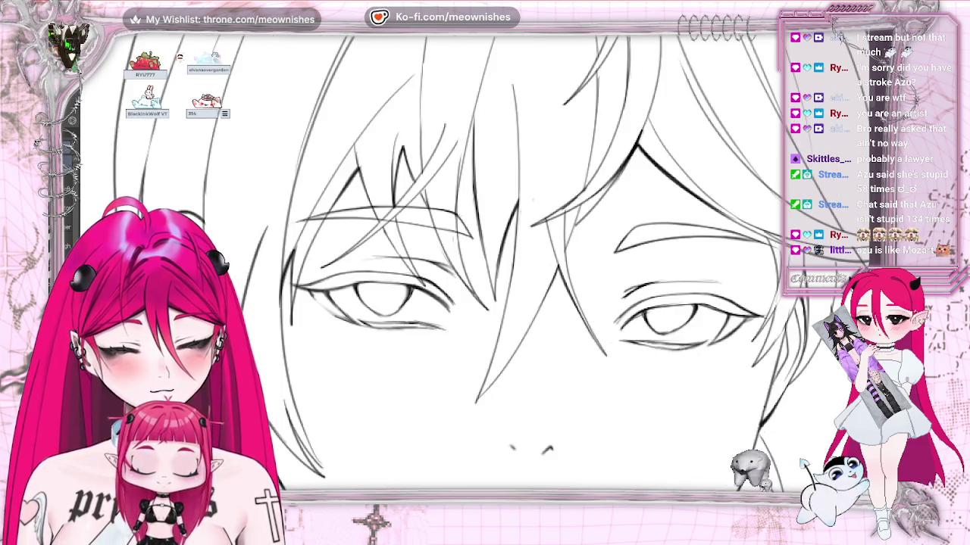
{"action": "key", "text": "m"}
{"action": "key", "text": "m"}
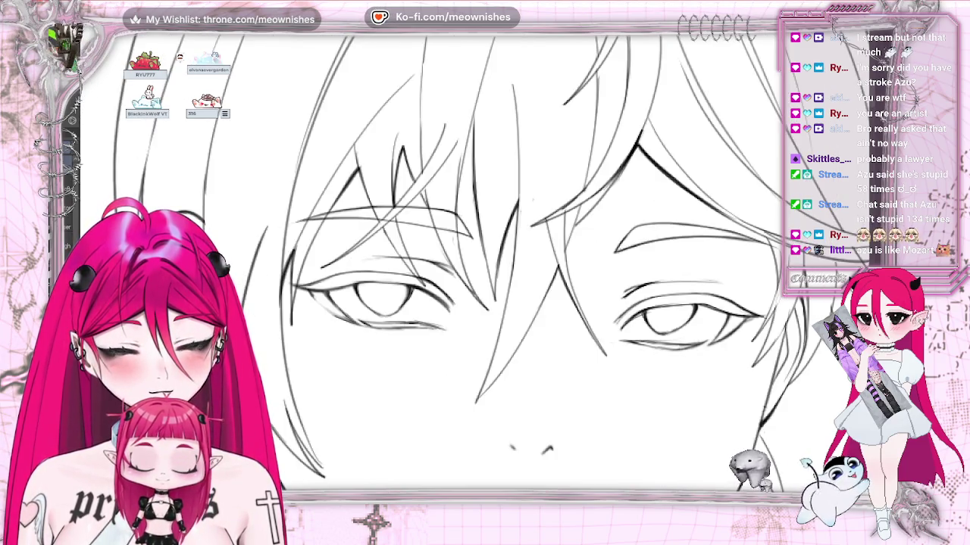
{"action": "key", "text": "m"}
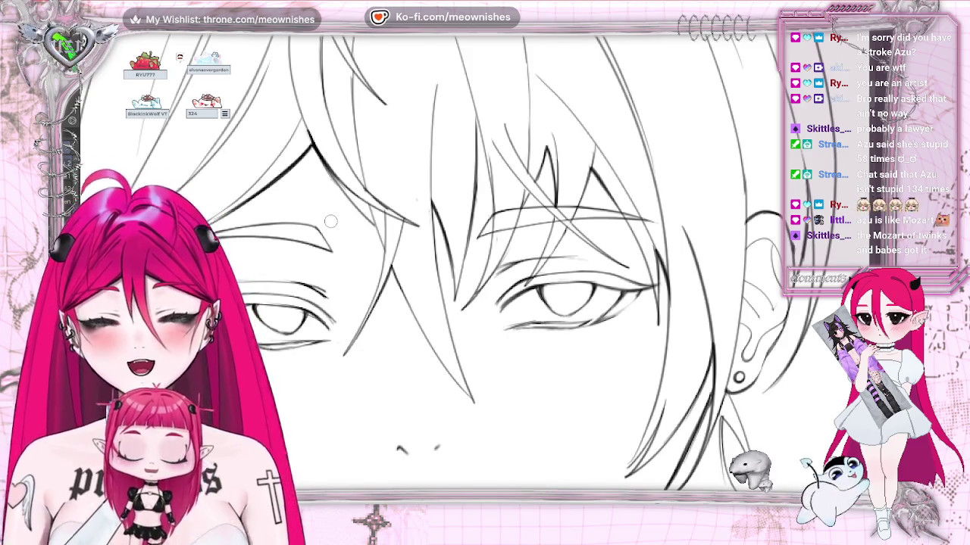
{"action": "left_click_drag", "start_coordinate": [477, 239], "coordinate": [553, 217]}
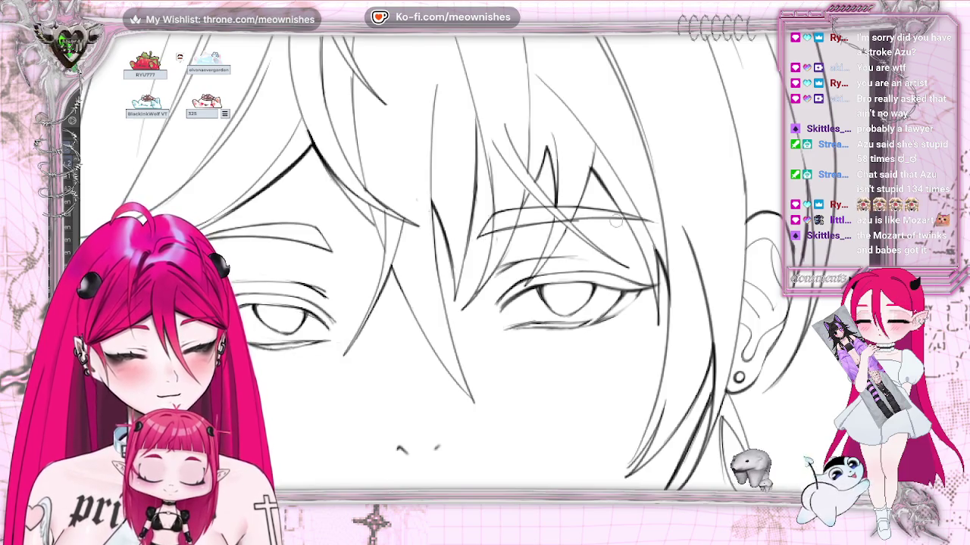
{"action": "key", "text": "h"}
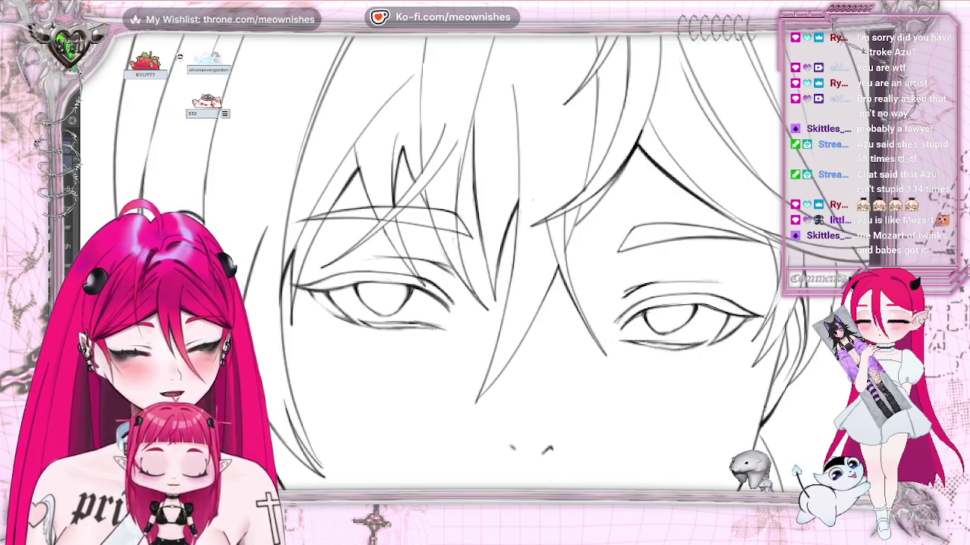
Strengthen and lengthen the line under the right eye, then zoom out to the whole figure.
{"action": "key", "text": "m"}
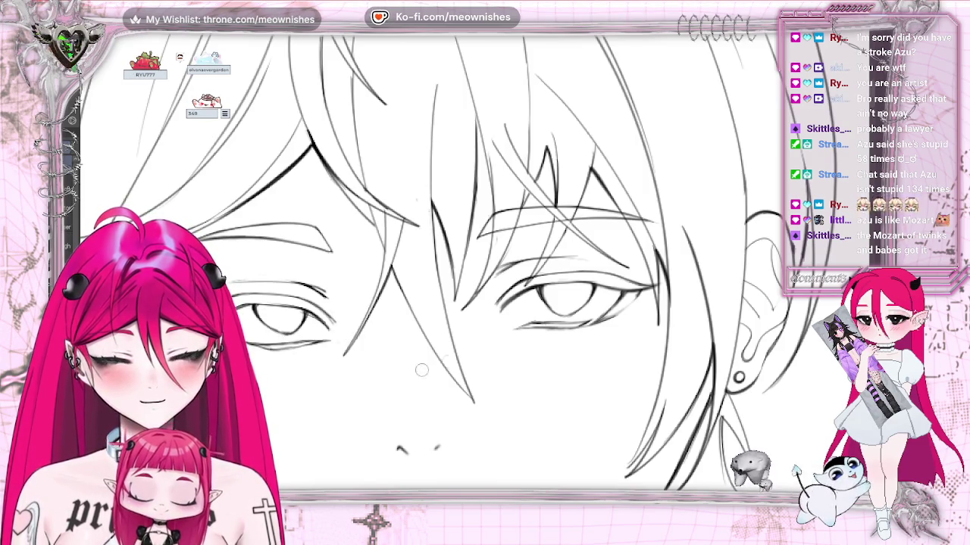
{"action": "scroll", "coordinate": [445, 148], "scroll_direction": "down", "scroll_amount": 5}
{"action": "scroll", "coordinate": [445, 149], "scroll_direction": "down", "scroll_amount": 1}
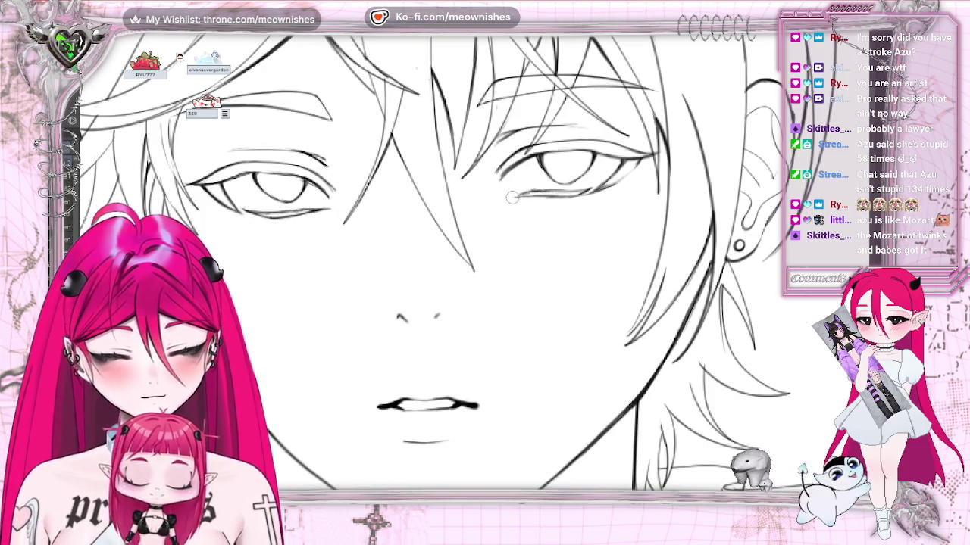
{"action": "left_click_drag", "start_coordinate": [515, 196], "coordinate": [598, 192]}
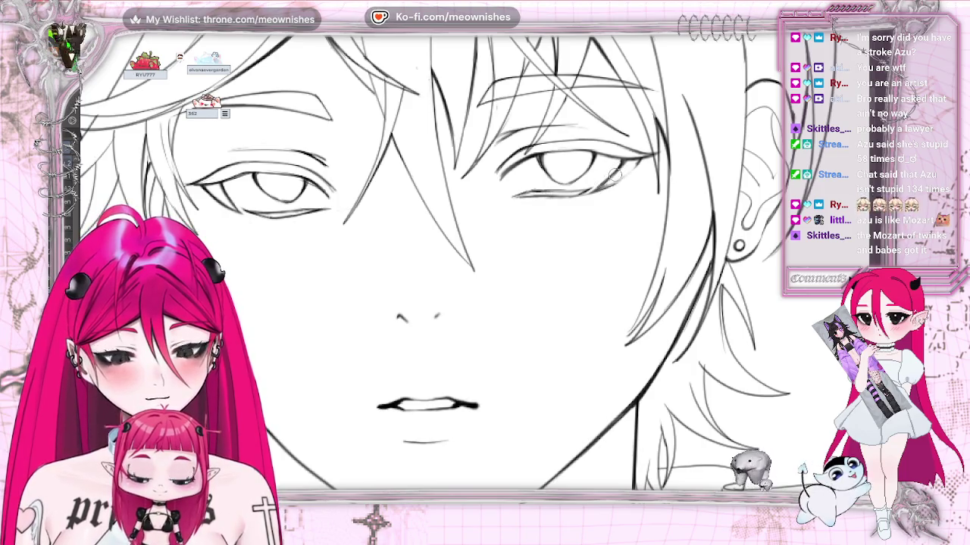
{"action": "scroll", "coordinate": [485, 265], "scroll_direction": "down", "scroll_amount": 3}
{"action": "scroll", "coordinate": [485, 265], "scroll_direction": "down", "scroll_amount": 3}
{"action": "scroll", "coordinate": [485, 265], "scroll_direction": "down", "scroll_amount": 2}
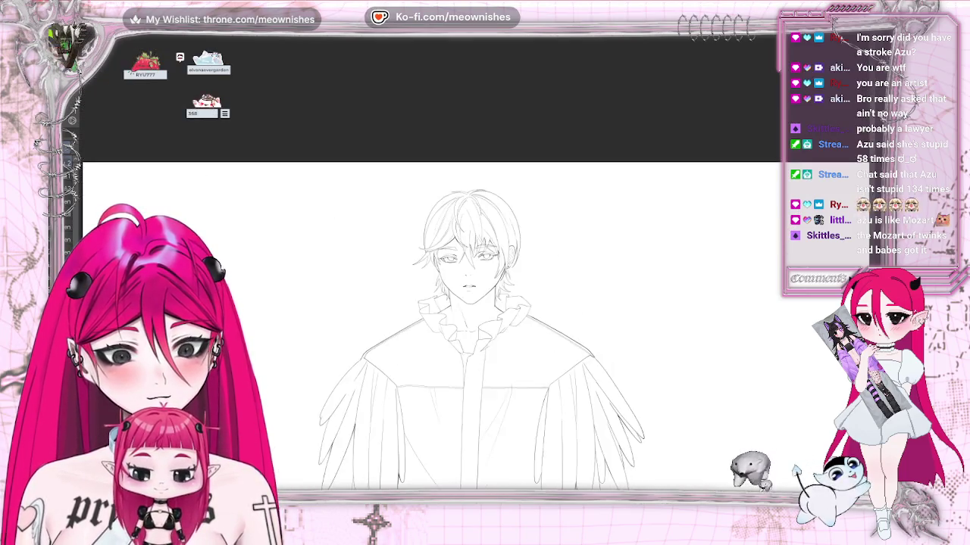
{"action": "scroll", "coordinate": [474, 258], "scroll_direction": "up", "scroll_amount": 2}
{"action": "scroll", "coordinate": [474, 258], "scroll_direction": "up", "scroll_amount": 2}
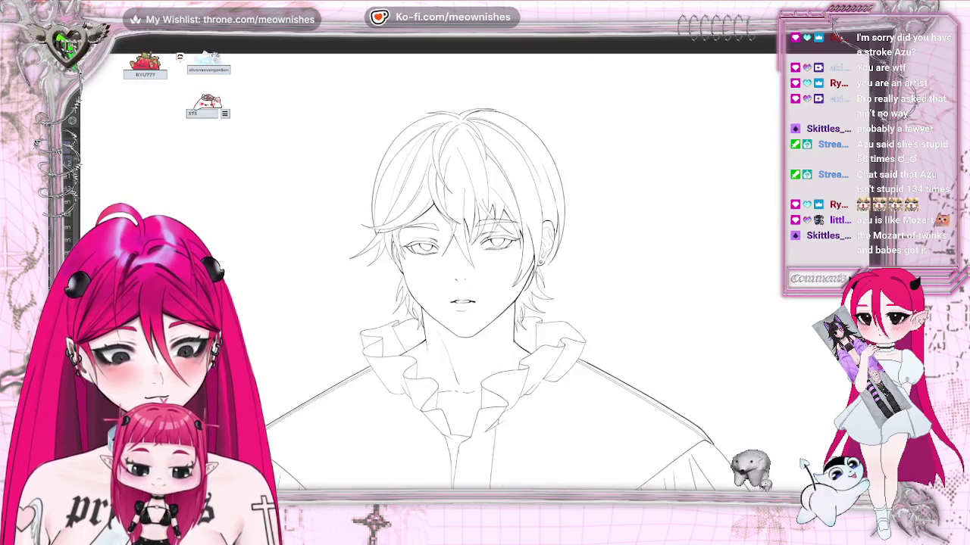
{"action": "scroll", "coordinate": [474, 258], "scroll_direction": "up", "scroll_amount": 2}
{"action": "key", "text": "h"}
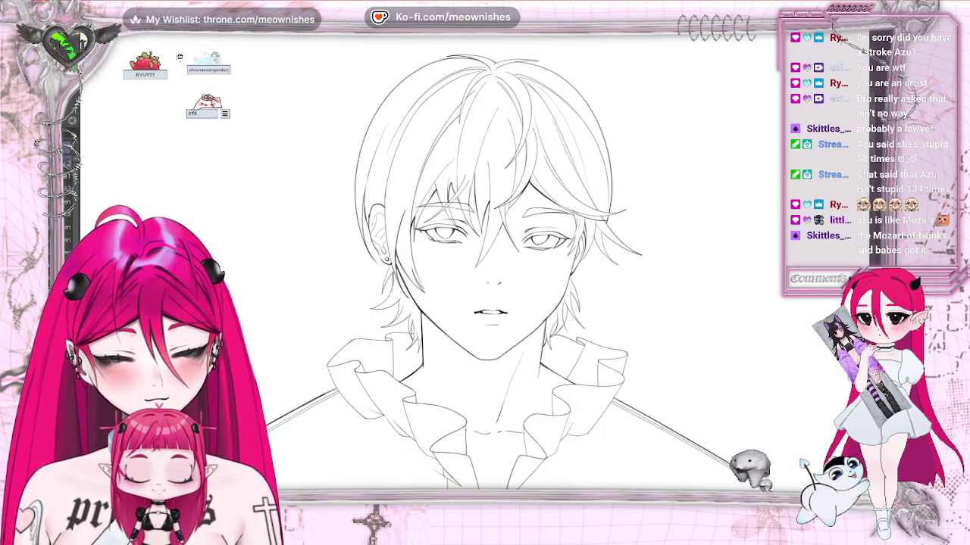
{"action": "key", "text": "h"}
{"action": "key", "text": "Delete"}
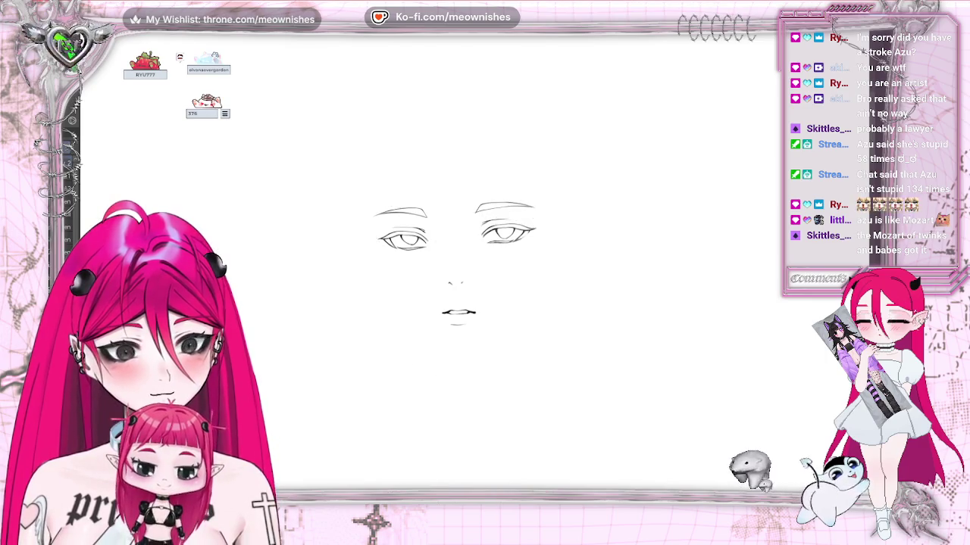
{"action": "key", "text": "h"}
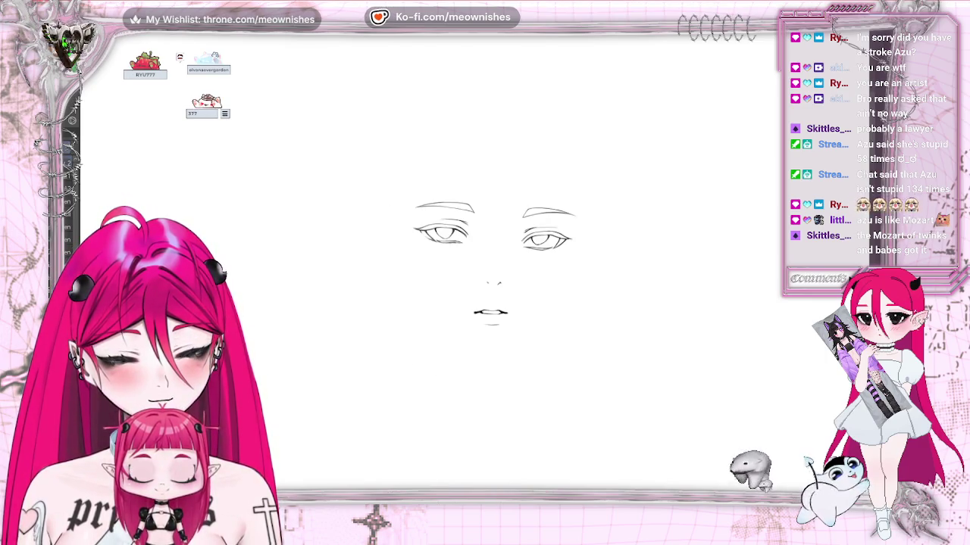
{"action": "key", "text": "ctrl+minus"}
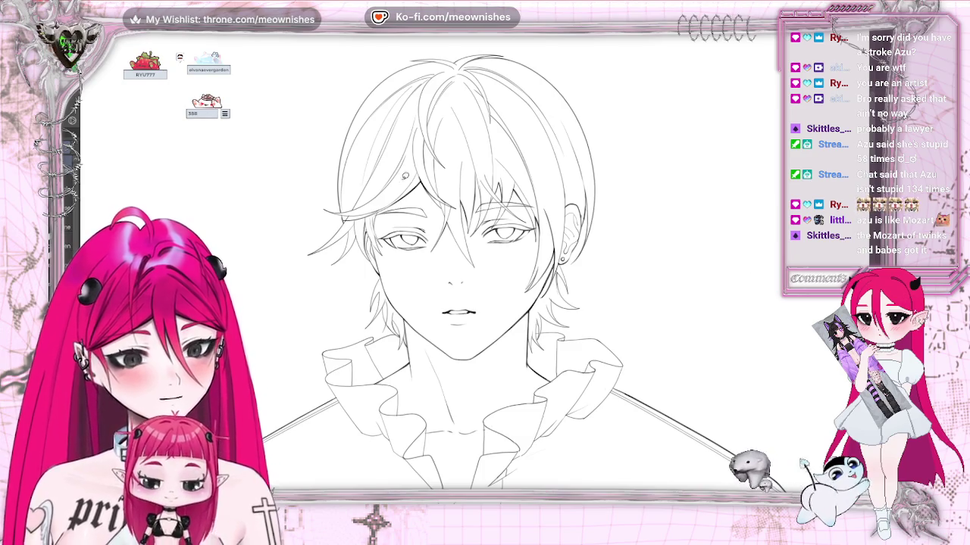
{"action": "left_click_drag", "start_coordinate": [404, 176], "coordinate": [415, 269]}
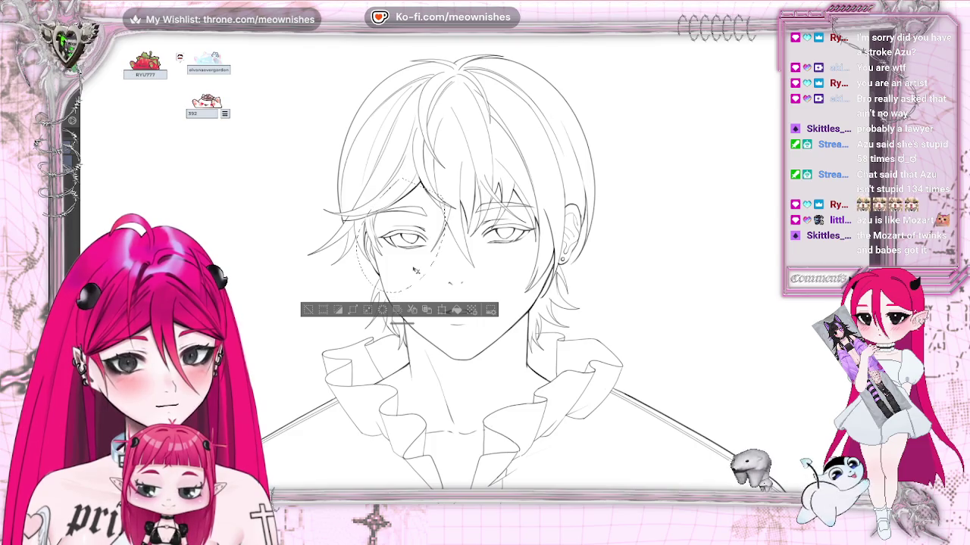
{"action": "left_click", "coordinate": [305, 313]}
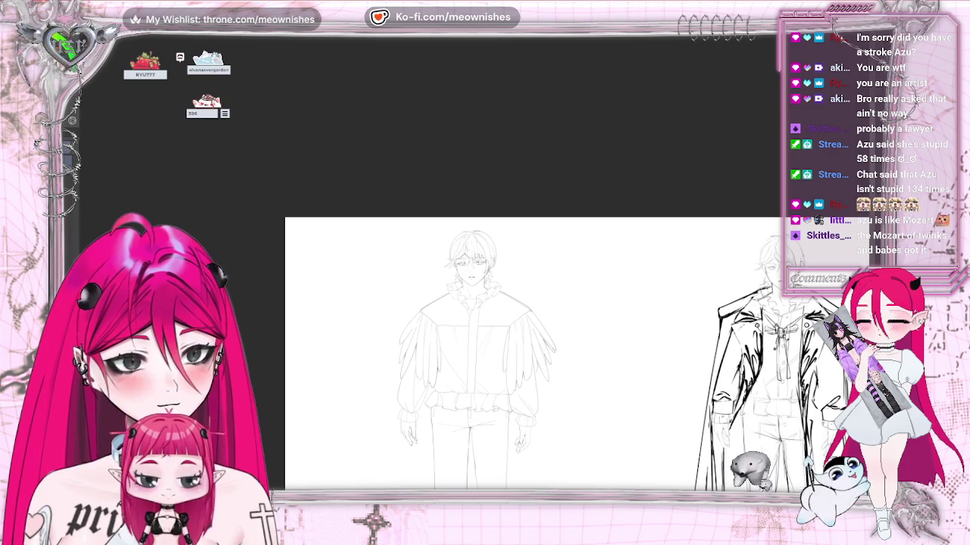
Show the lace-up detailing down the fronts of both boots, then return the view to the figure.
{"action": "scroll", "coordinate": [484, 303], "scroll_direction": "down", "scroll_amount": 10}
{"action": "scroll", "coordinate": [485, 303], "scroll_direction": "down", "scroll_amount": 5}
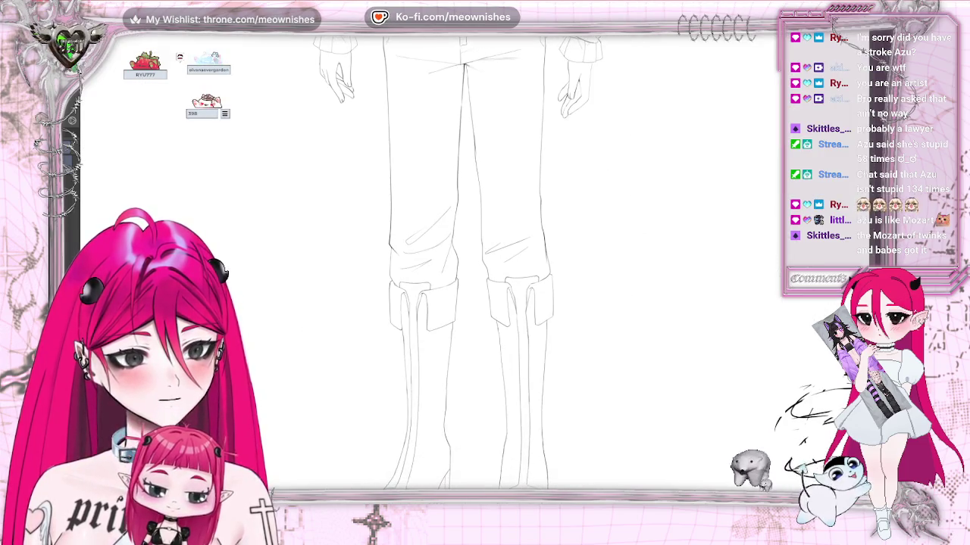
{"action": "scroll", "coordinate": [485, 303], "scroll_direction": "down", "scroll_amount": 3}
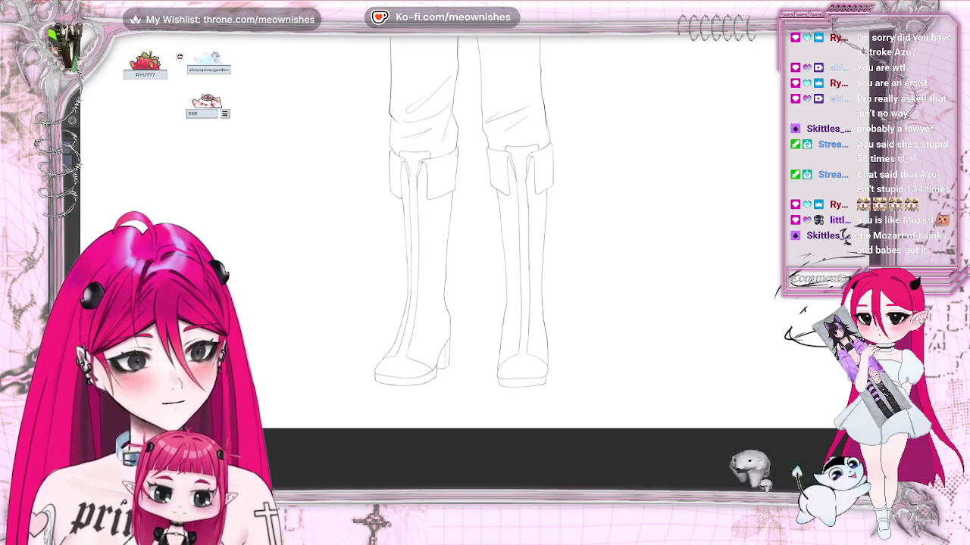
{"action": "key", "text": "ctrl+z"}
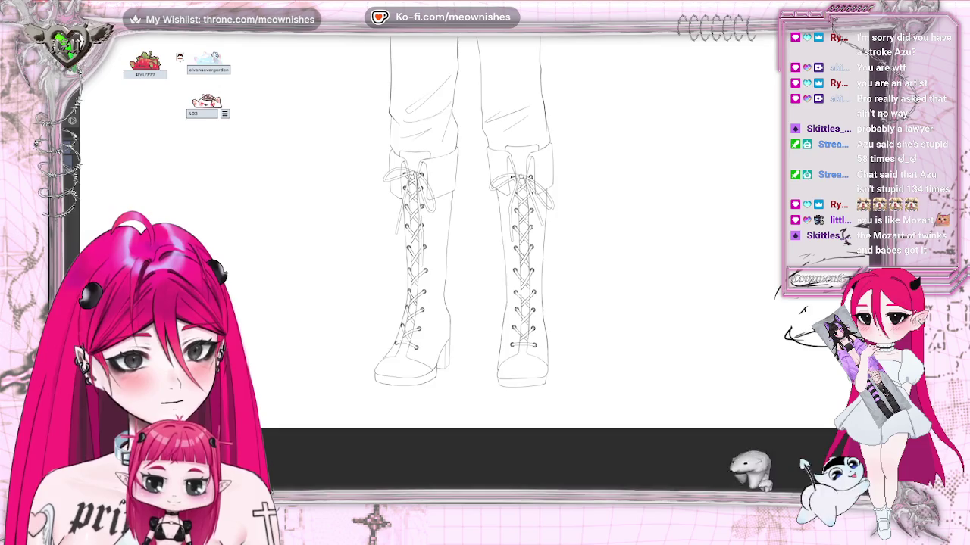
{"action": "scroll", "coordinate": [485, 303], "scroll_direction": "up", "scroll_amount": 3}
{"action": "scroll", "coordinate": [484, 303], "scroll_direction": "up", "scroll_amount": 1}
{"action": "scroll", "coordinate": [484, 303], "scroll_direction": "up", "scroll_amount": 4}
{"action": "scroll", "coordinate": [485, 303], "scroll_direction": "up", "scroll_amount": 1}
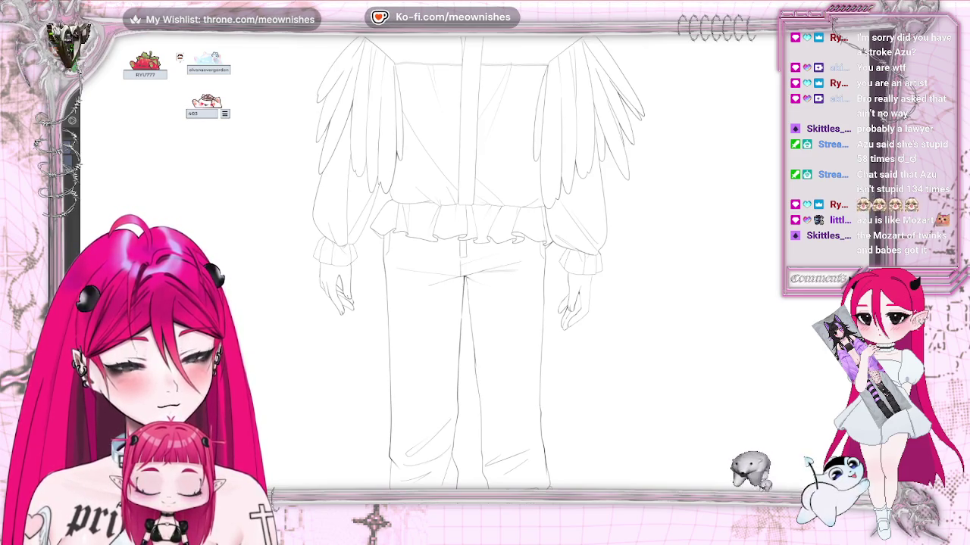
{"action": "scroll", "coordinate": [485, 303], "scroll_direction": "up", "scroll_amount": 2}
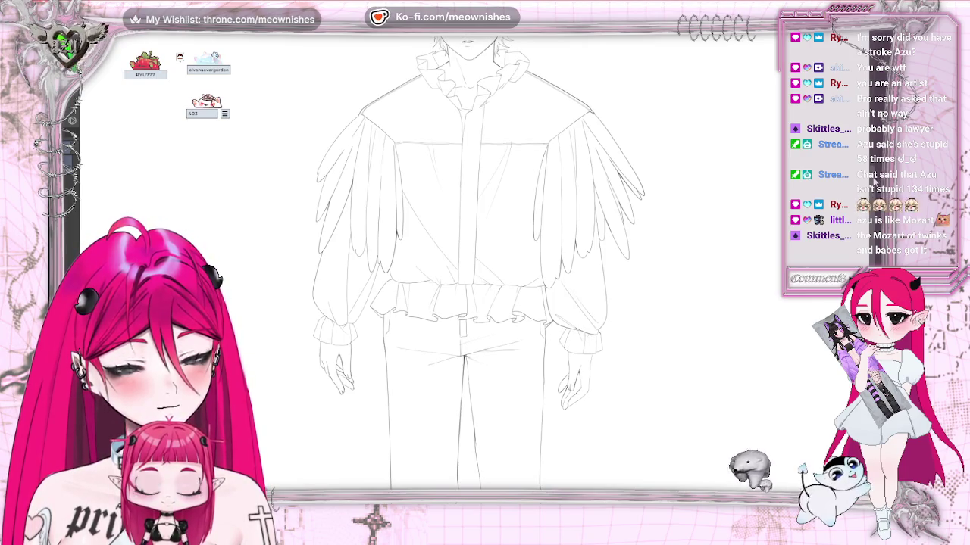
{"action": "scroll", "coordinate": [485, 265], "scroll_direction": "up", "scroll_amount": 1}
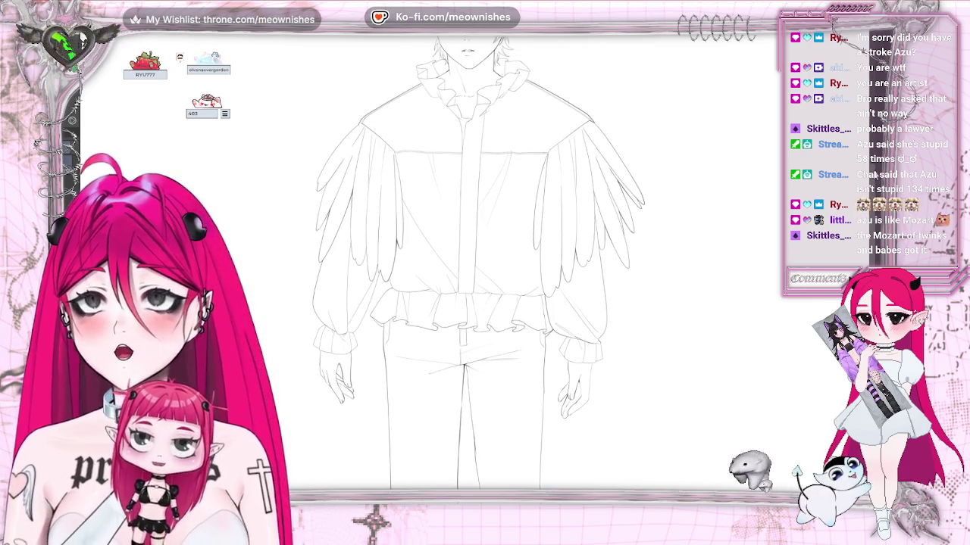
{"action": "scroll", "coordinate": [485, 265], "scroll_direction": "up", "scroll_amount": 3}
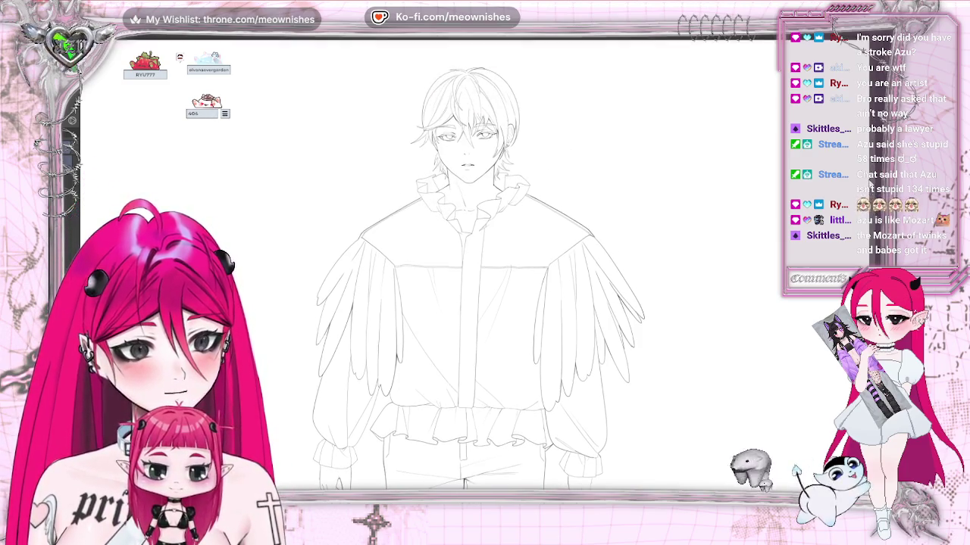
{"action": "scroll", "coordinate": [485, 265], "scroll_direction": "right", "scroll_amount": 1}
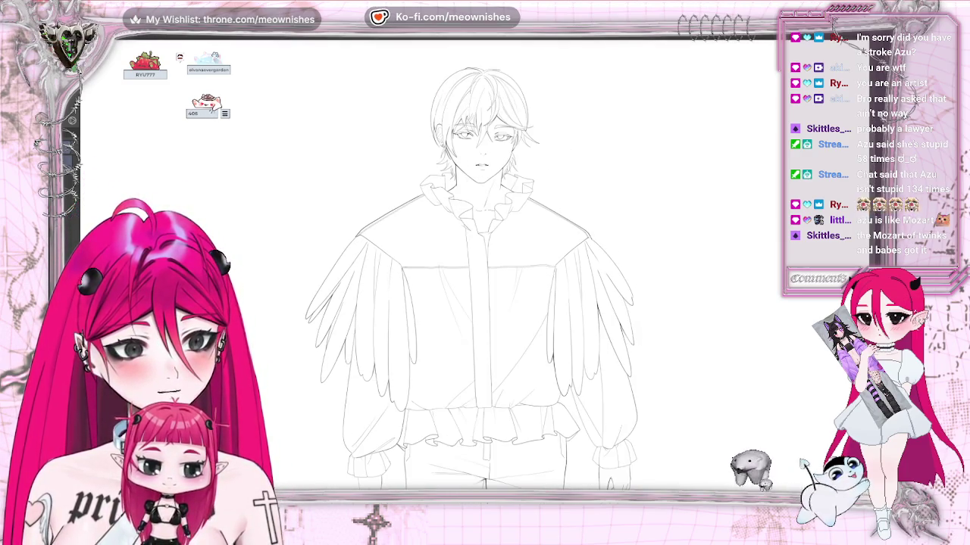
{"action": "scroll", "coordinate": [500, 280], "scroll_direction": "up", "scroll_amount": 1}
{"action": "scroll", "coordinate": [500, 280], "scroll_direction": "up", "scroll_amount": 1}
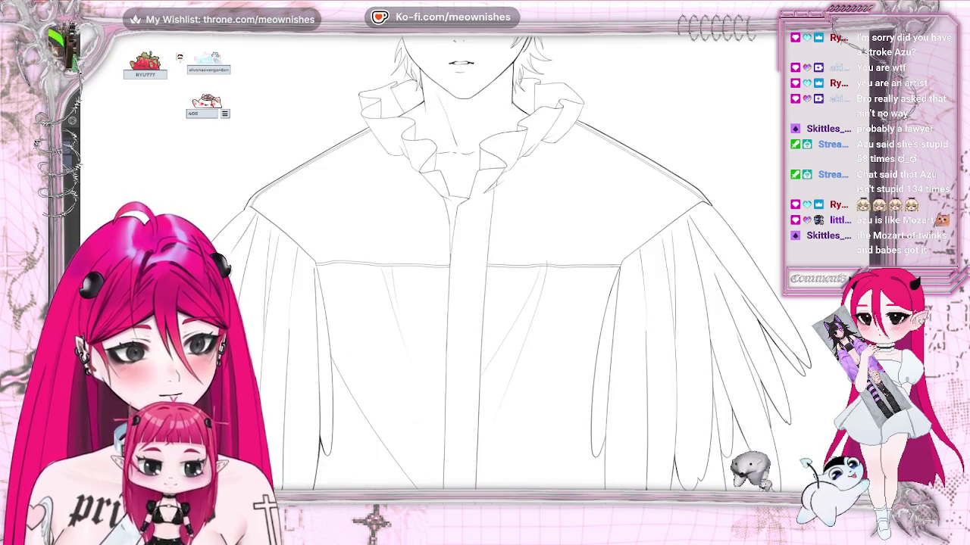
{"action": "scroll", "coordinate": [485, 280], "scroll_direction": "down", "scroll_amount": 3}
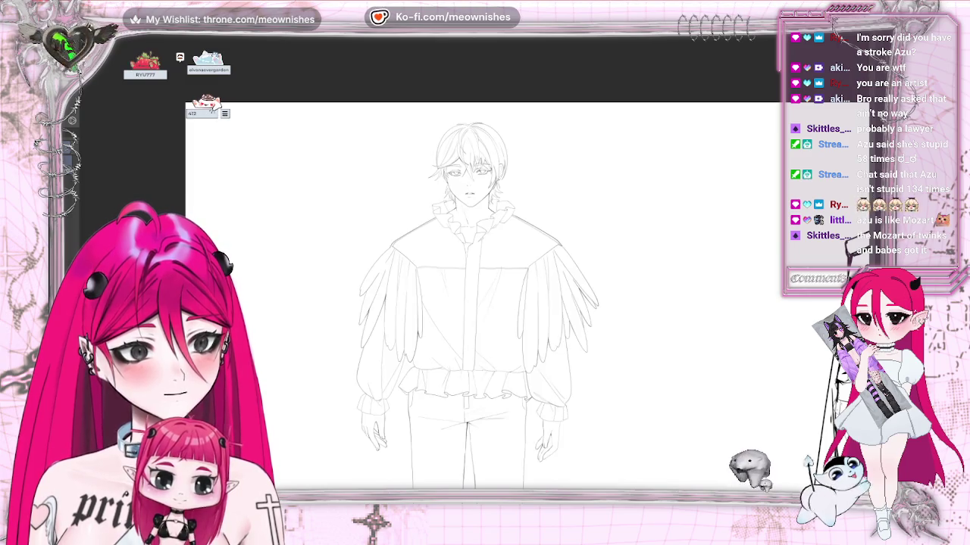
Test deleting the figure sketch, restore it, then hide the criss-cross lacing on both boots.
{"action": "scroll", "coordinate": [485, 303], "scroll_direction": "down", "scroll_amount": 2}
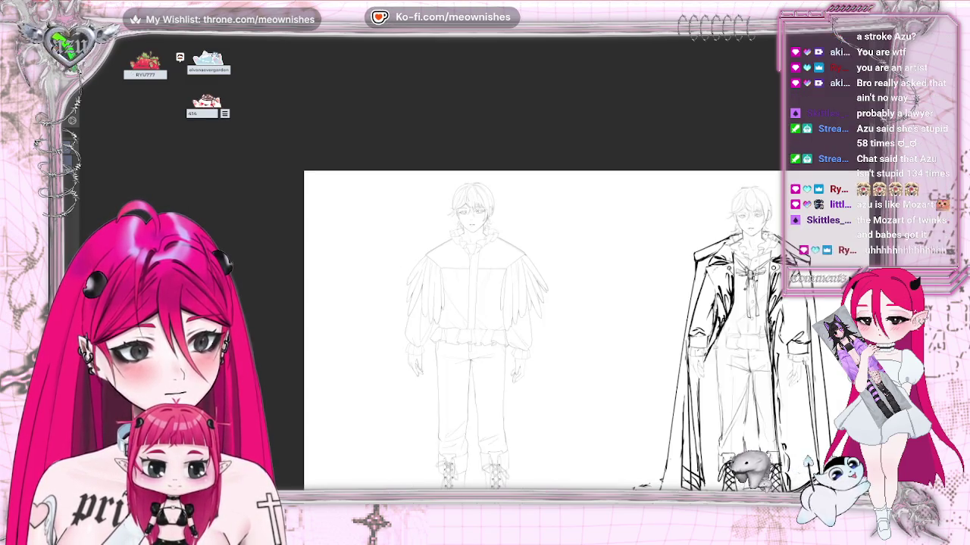
{"action": "scroll", "coordinate": [485, 303], "scroll_direction": "up", "scroll_amount": 1}
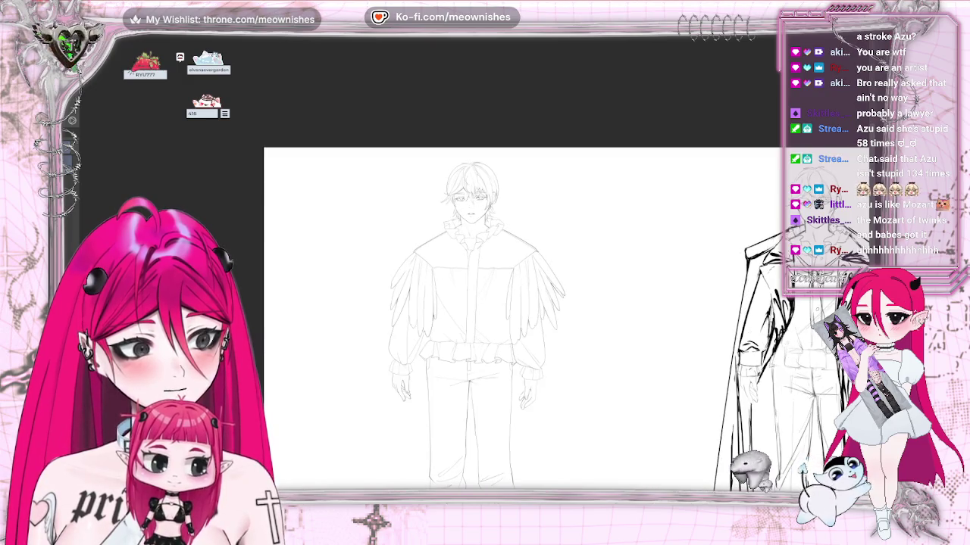
{"action": "scroll", "coordinate": [485, 303], "scroll_direction": "down", "scroll_amount": 3}
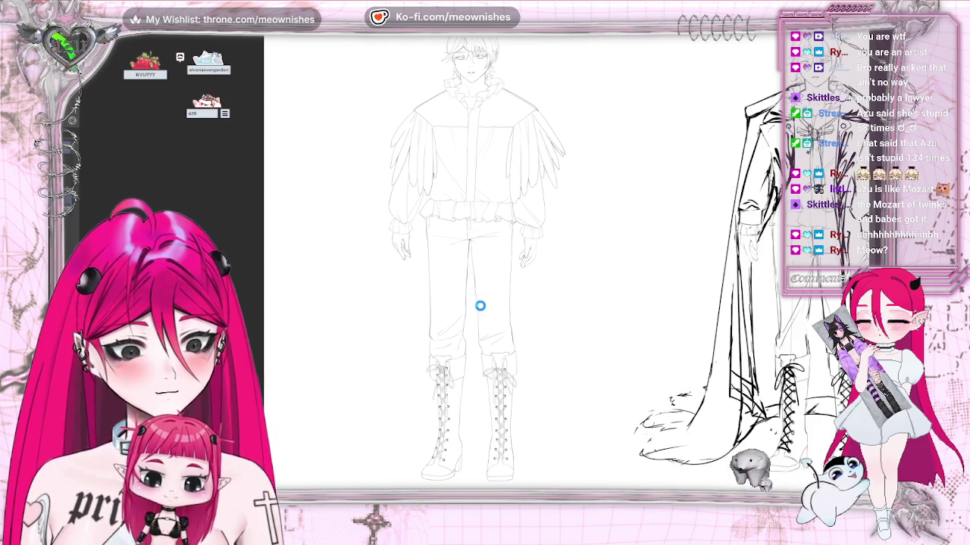
{"action": "left_click", "coordinate": [480, 307]}
{"action": "key", "text": "Delete"}
{"action": "key", "text": "ctrl+z"}
{"action": "key", "text": "ctrl+y"}
{"action": "key", "text": "ctrl+z"}
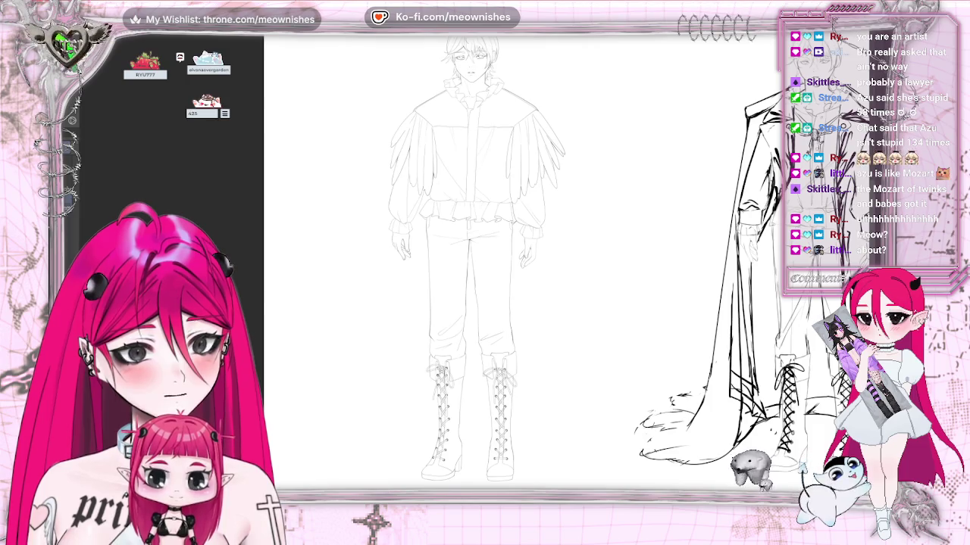
{"action": "key", "text": "ctrl+y"}
{"action": "key", "text": "ctrl+z"}
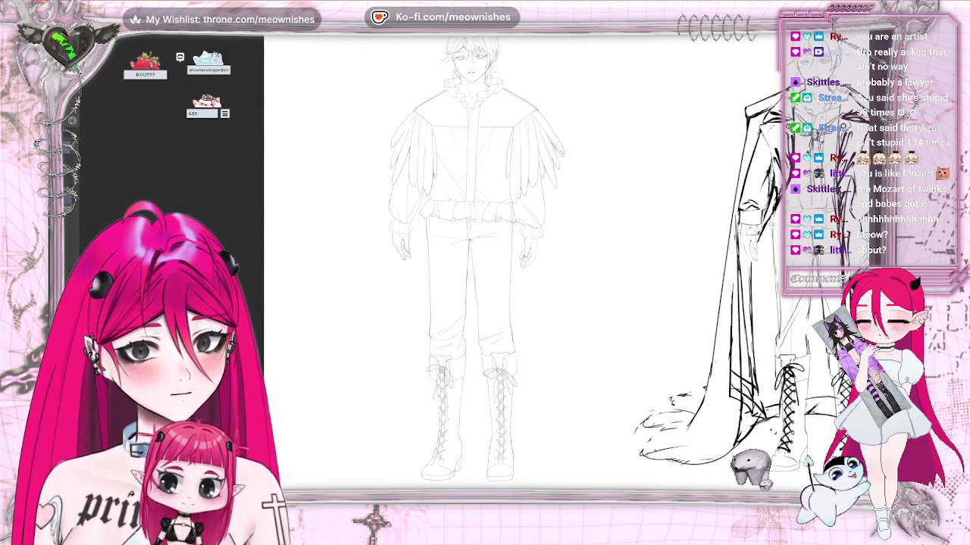
{"action": "key", "text": "ctrl+z"}
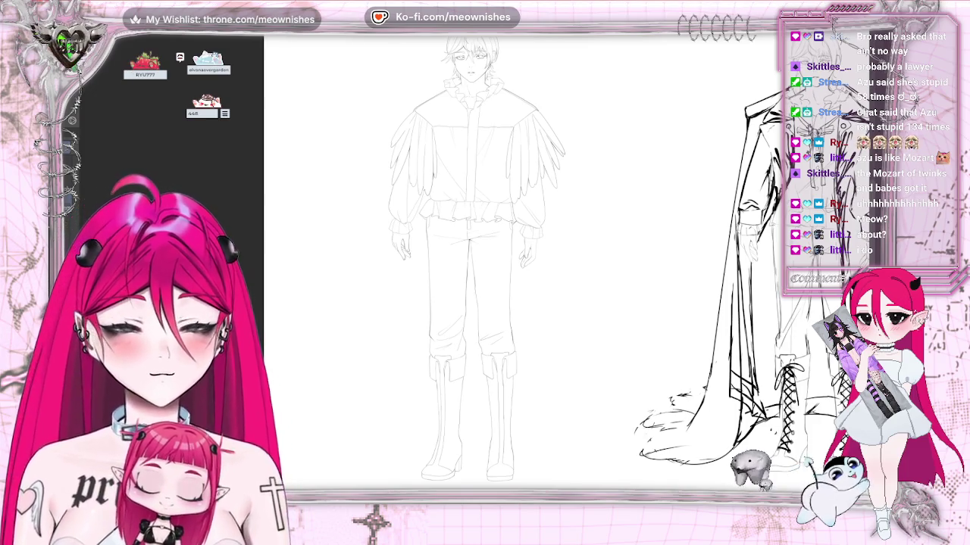
{"action": "scroll", "coordinate": [523, 258], "scroll_direction": "down", "scroll_amount": 5}
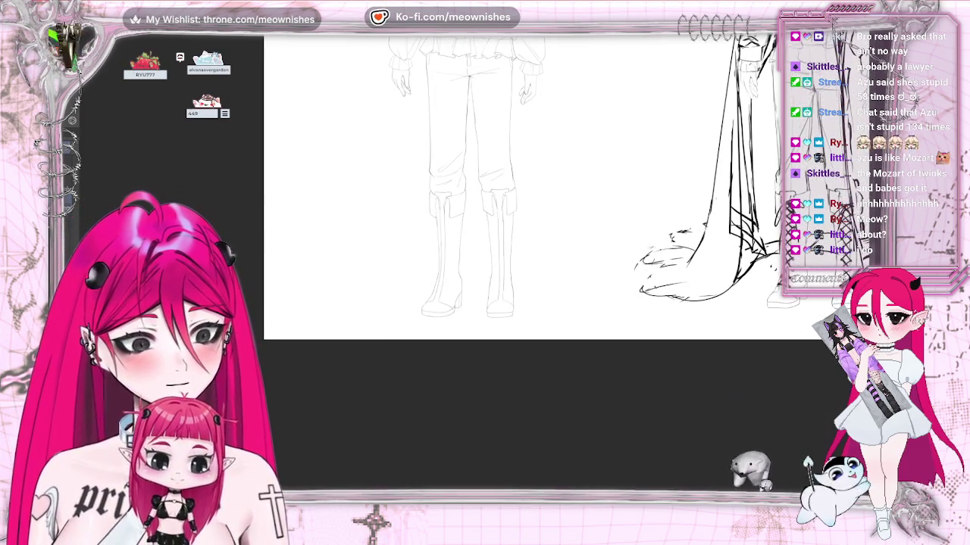
{"action": "scroll", "coordinate": [463, 255], "scroll_direction": "up", "scroll_amount": 3}
{"action": "scroll", "coordinate": [464, 255], "scroll_direction": "up", "scroll_amount": 2}
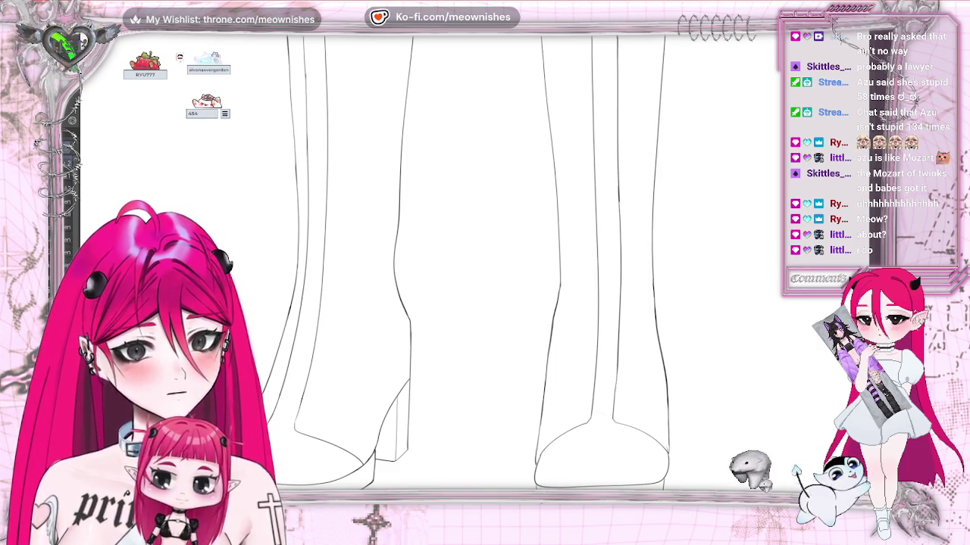
{"action": "key", "text": "ctrl+z"}
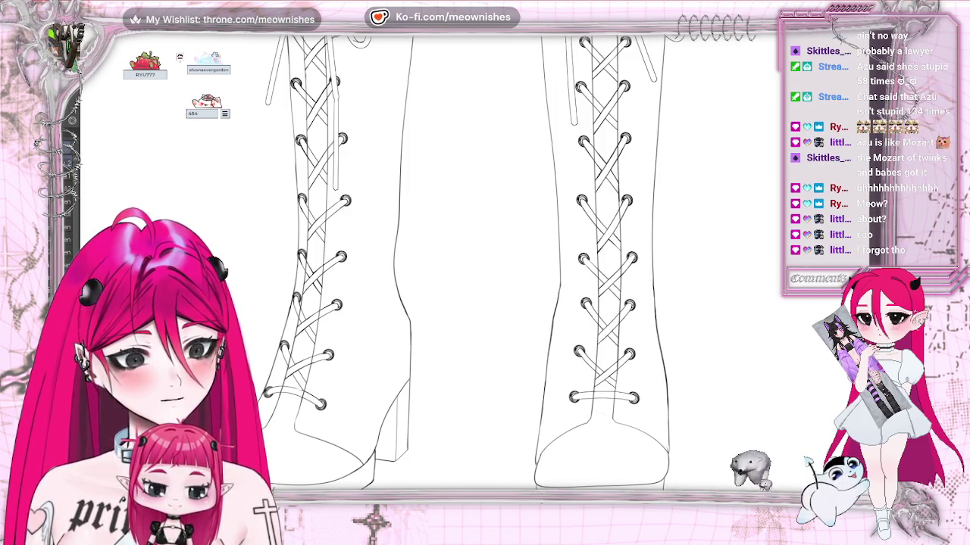
{"action": "key", "text": "ctrl+z"}
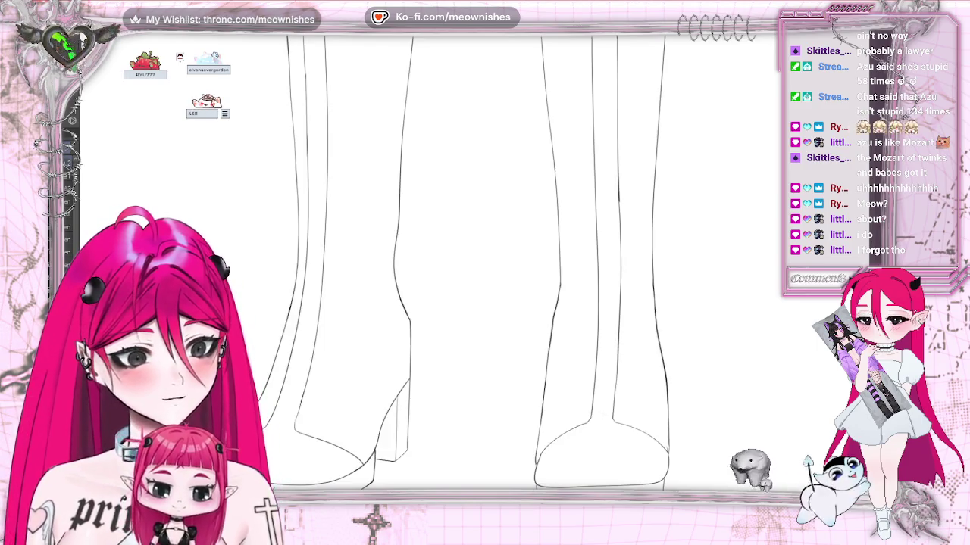
{"action": "scroll", "coordinate": [485, 265], "scroll_direction": "down", "scroll_amount": 5}
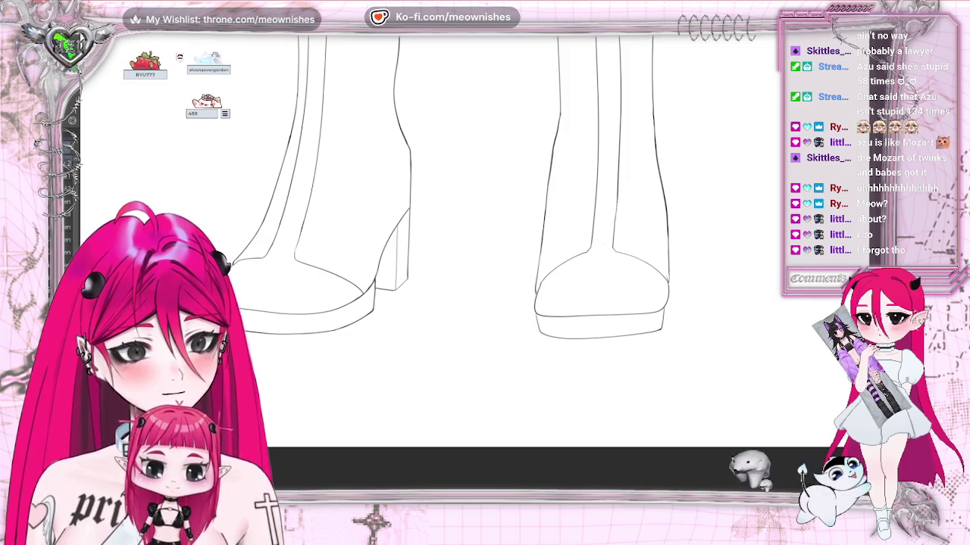
{"action": "scroll", "coordinate": [472, 274], "scroll_direction": "up", "scroll_amount": 2}
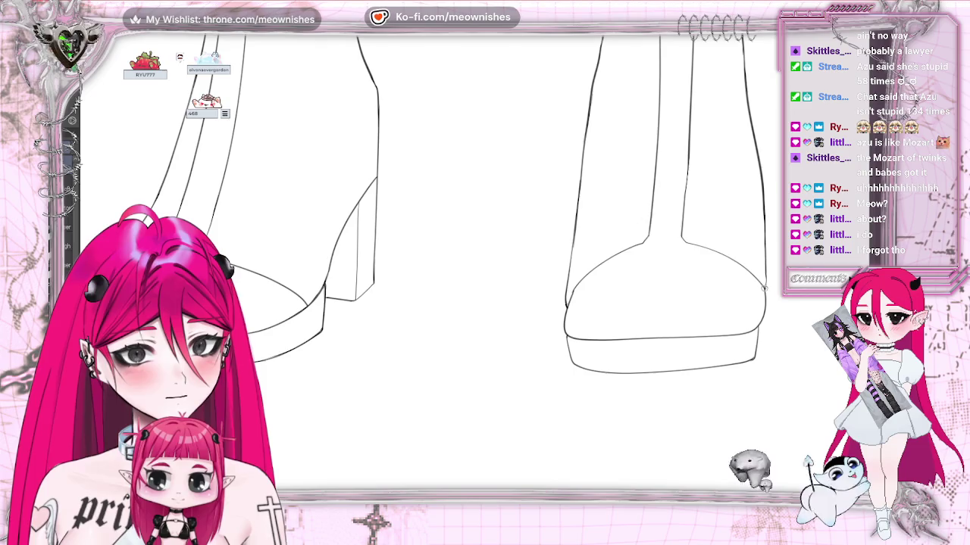
{"action": "scroll", "coordinate": [485, 266], "scroll_direction": "up", "scroll_amount": 5}
{"action": "scroll", "coordinate": [485, 265], "scroll_direction": "up", "scroll_amount": 2}
{"action": "scroll", "coordinate": [484, 265], "scroll_direction": "up", "scroll_amount": 5}
{"action": "scroll", "coordinate": [485, 265], "scroll_direction": "up", "scroll_amount": 3}
{"action": "scroll", "coordinate": [485, 265], "scroll_direction": "up", "scroll_amount": 1}
{"action": "scroll", "coordinate": [485, 265], "scroll_direction": "up", "scroll_amount": 1}
{"action": "scroll", "coordinate": [484, 265], "scroll_direction": "up", "scroll_amount": 1}
{"action": "scroll", "coordinate": [484, 265], "scroll_direction": "up", "scroll_amount": 1}
{"action": "scroll", "coordinate": [485, 266], "scroll_direction": "up", "scroll_amount": 1}
{"action": "scroll", "coordinate": [485, 265], "scroll_direction": "up", "scroll_amount": 2}
{"action": "scroll", "coordinate": [485, 265], "scroll_direction": "up", "scroll_amount": 2}
{"action": "scroll", "coordinate": [539, 187], "scroll_direction": "up", "scroll_amount": 2}
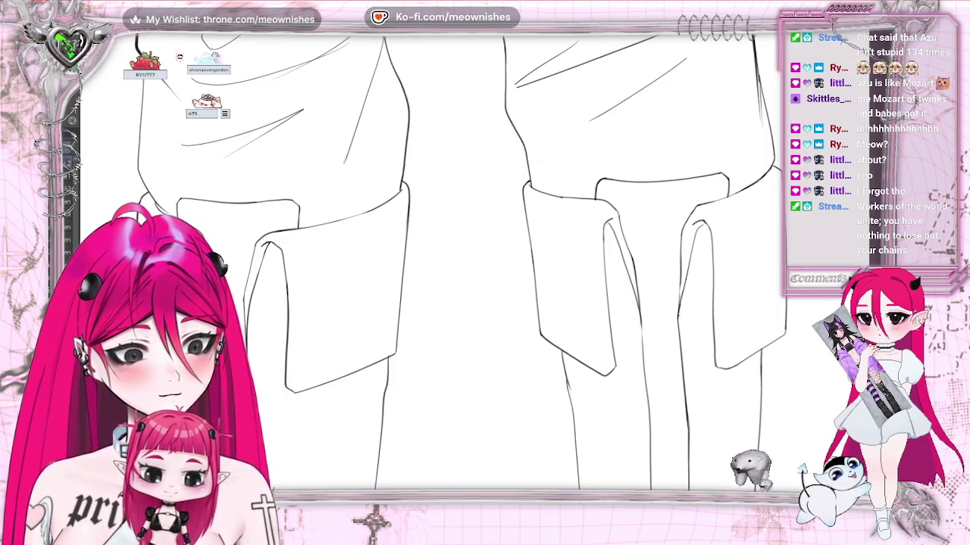
{"action": "scroll", "coordinate": [454, 266], "scroll_direction": "down", "scroll_amount": 10}
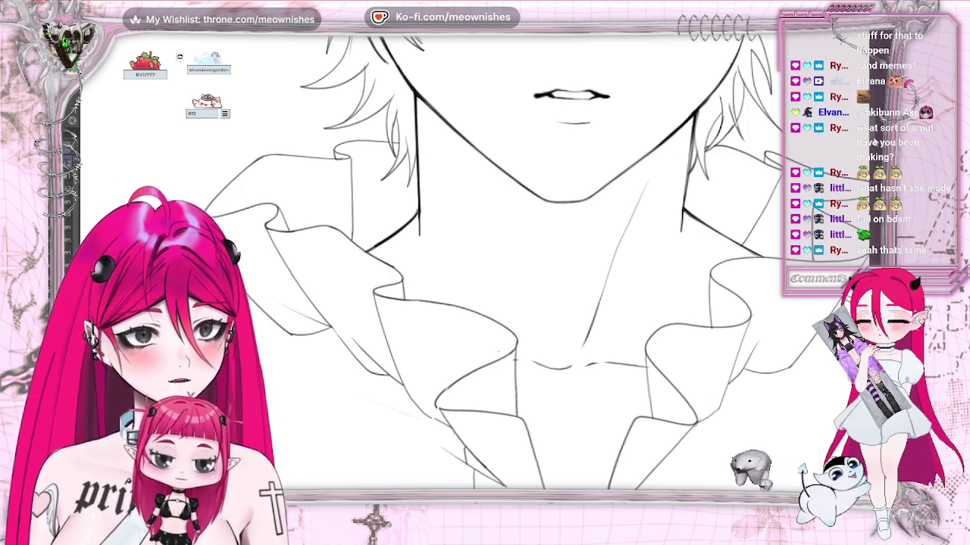
{"action": "scroll", "coordinate": [485, 257], "scroll_direction": "up", "scroll_amount": 4}
{"action": "scroll", "coordinate": [485, 257], "scroll_direction": "up", "scroll_amount": 1}
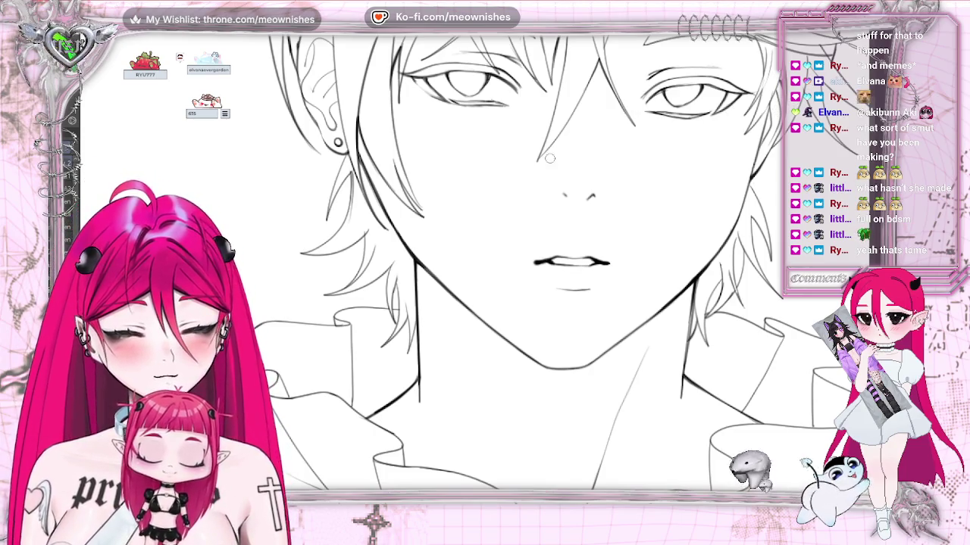
{"action": "scroll", "coordinate": [303, 231], "scroll_direction": "up", "scroll_amount": 5}
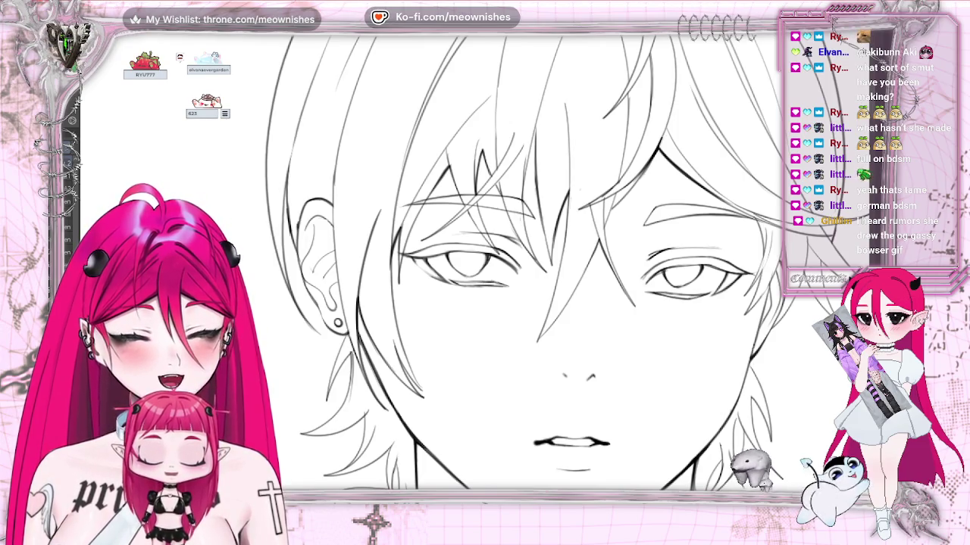
{"action": "key", "text": "h"}
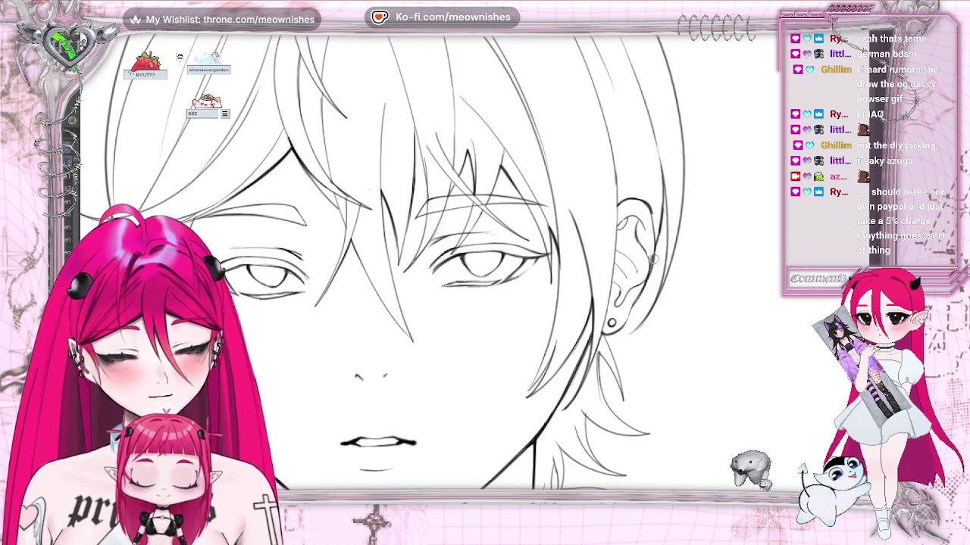
{"action": "key", "text": "m"}
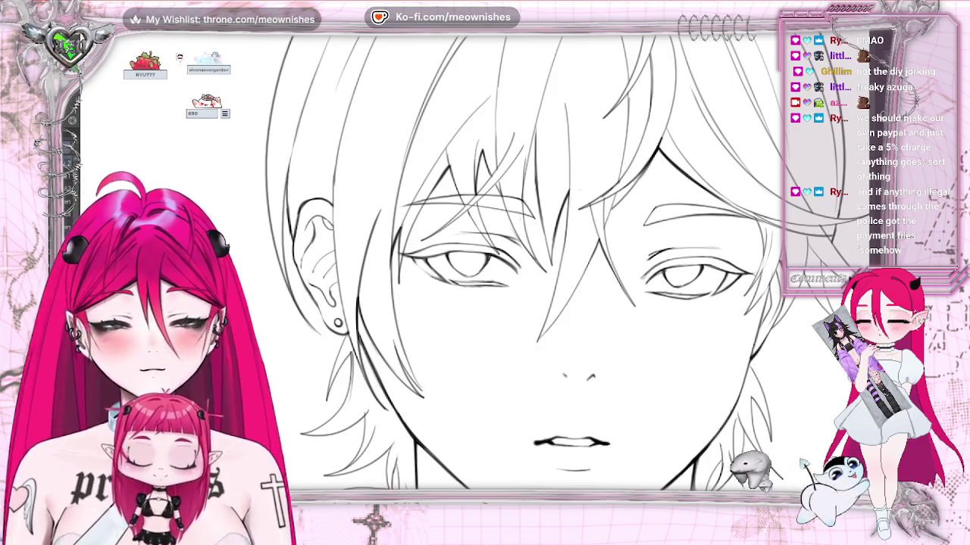
{"action": "key", "text": "h"}
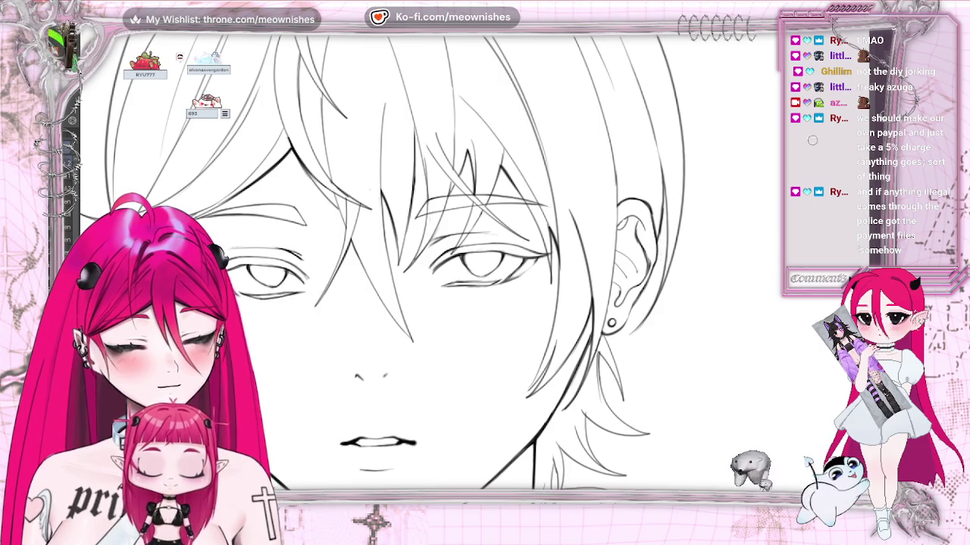
{"action": "key", "text": "ctrl+0"}
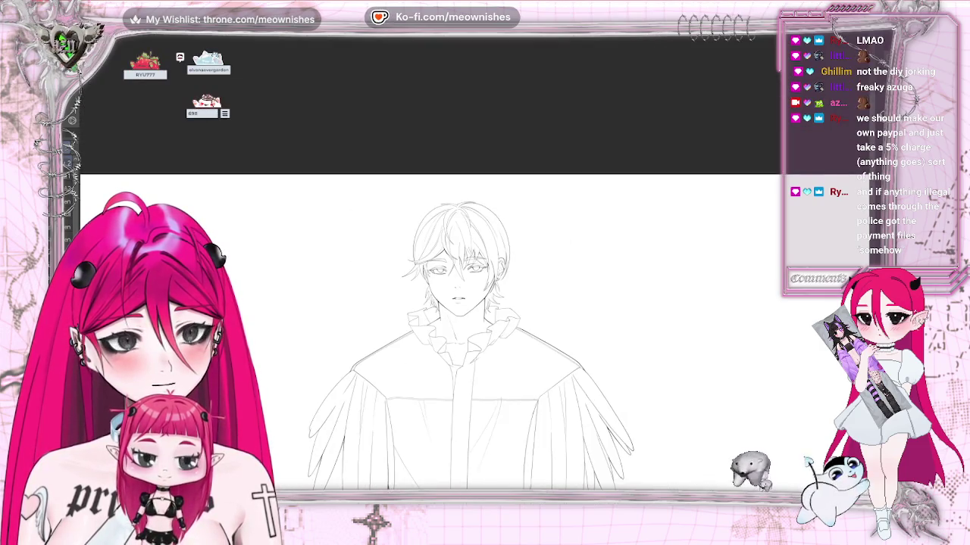
Inspect the face zoomed and mirrored, then hide the eyes, nose and mouth line art.
{"action": "key", "text": "ctrl+alt+0"}
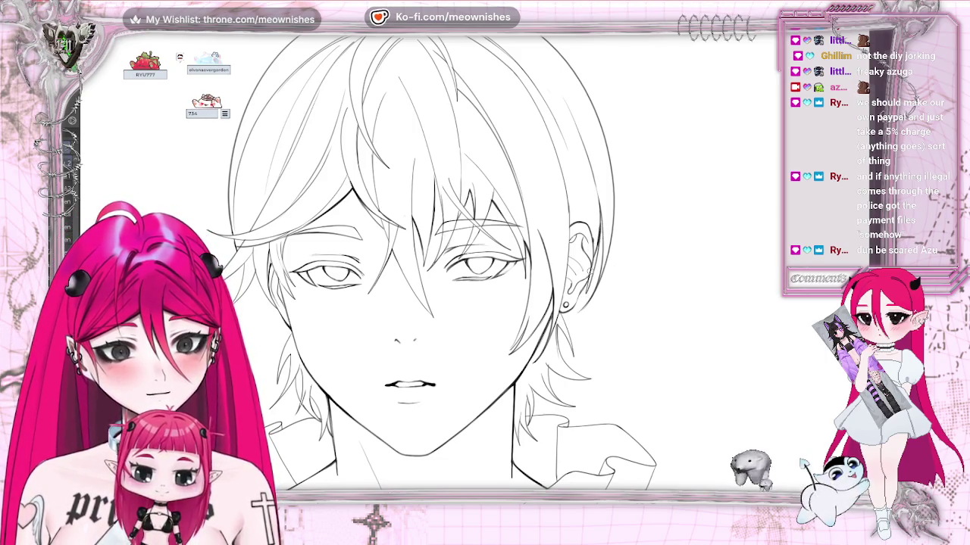
{"action": "scroll", "coordinate": [477, 258], "scroll_direction": "down", "scroll_amount": 3}
{"action": "scroll", "coordinate": [477, 258], "scroll_direction": "up", "scroll_amount": 3}
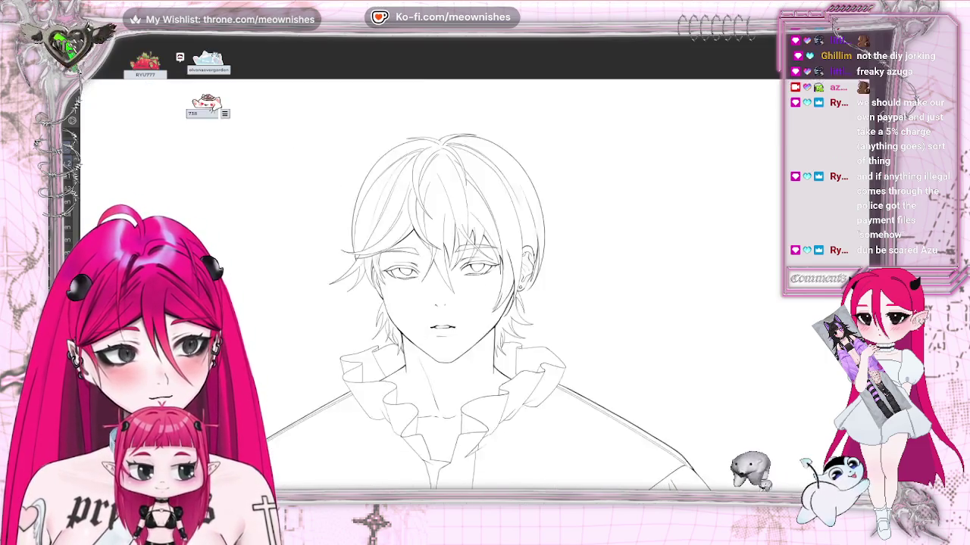
{"action": "scroll", "coordinate": [477, 258], "scroll_direction": "up", "scroll_amount": 2}
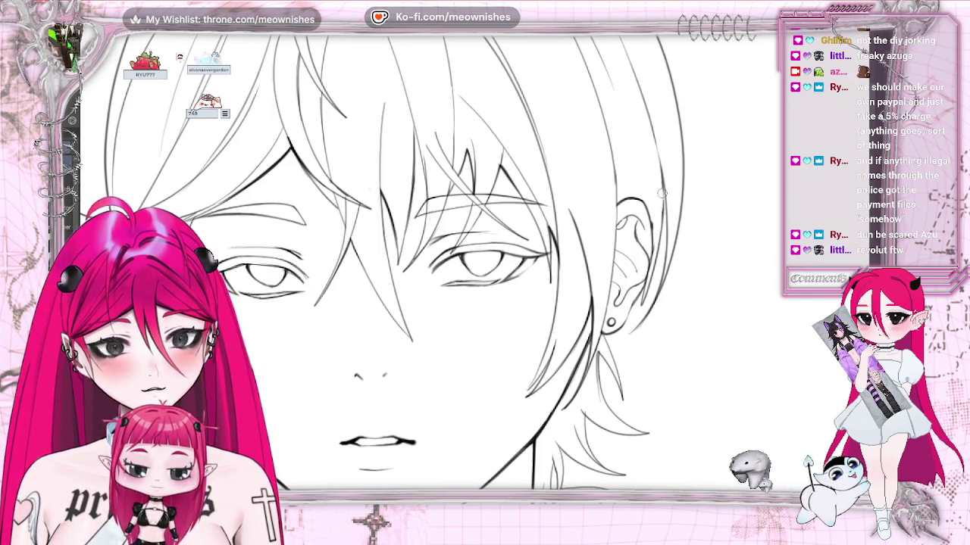
{"action": "key", "text": "h"}
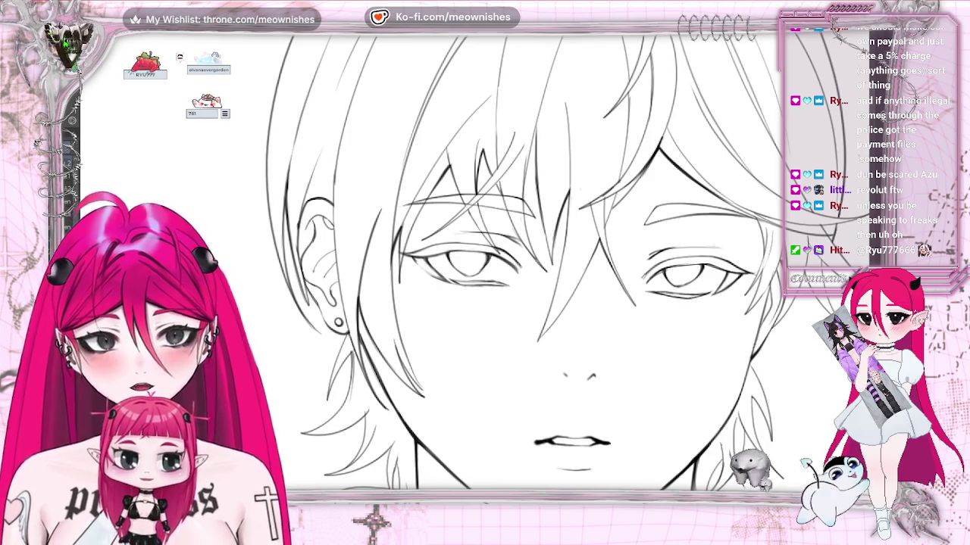
{"action": "key", "text": "h"}
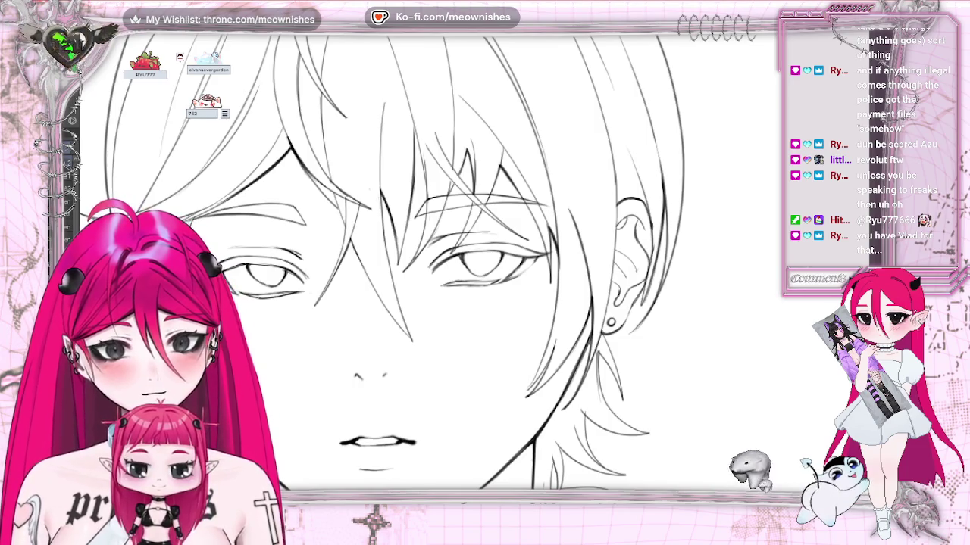
{"action": "key", "text": "ctrl+0"}
{"action": "key", "text": "ctrl+plus"}
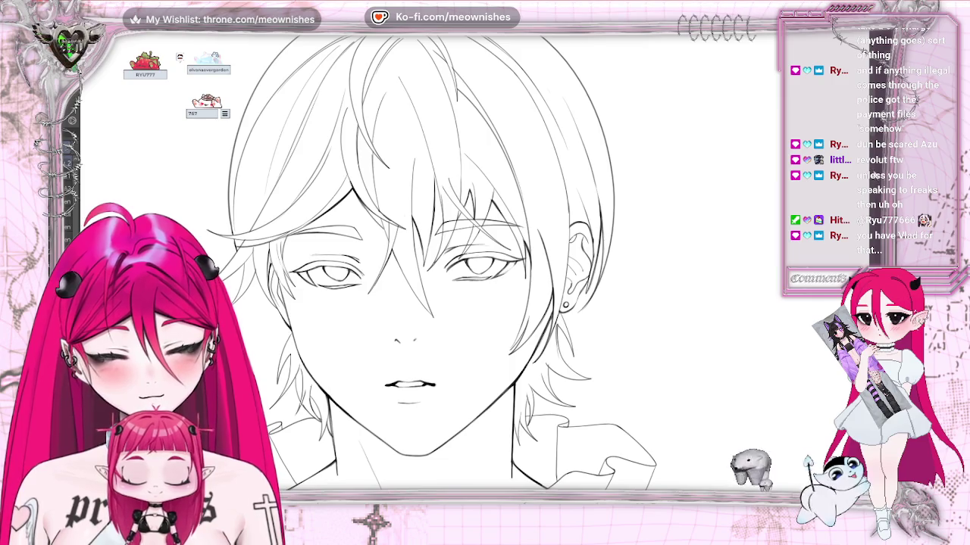
{"action": "key", "text": "Delete"}
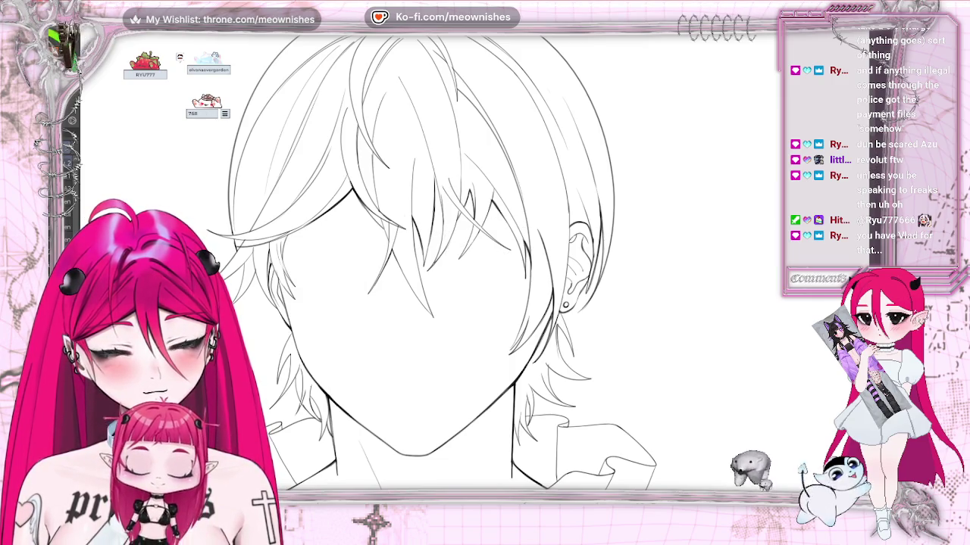
Draw extra hair strands in the bangs, undoing a stray thin stroke.
{"action": "key", "text": "ctrl+plus"}
{"action": "key", "text": "ctrl+plus"}
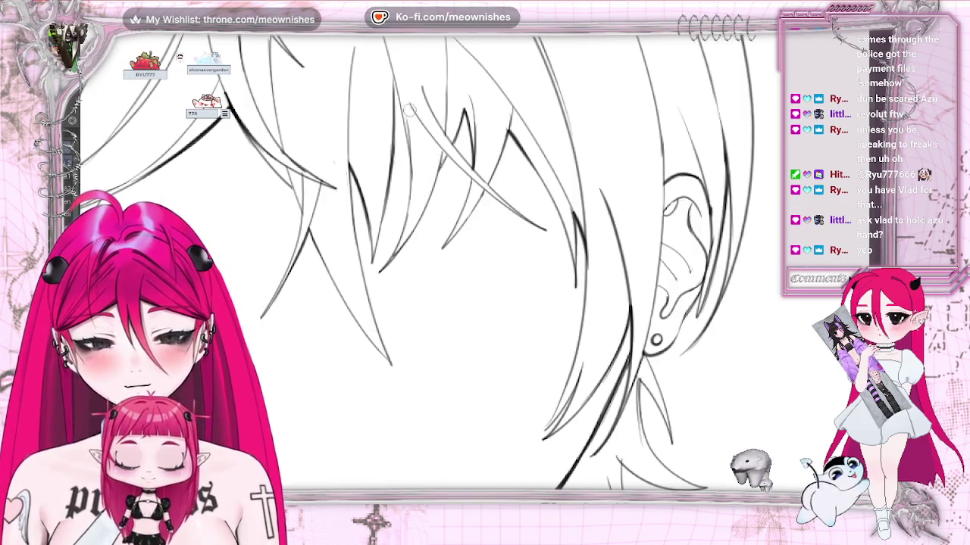
{"action": "mouse_move", "coordinate": [394, 104]}
{"action": "left_mouse_down"}
{"action": "mouse_move", "coordinate": [403, 141]}
{"action": "mouse_move", "coordinate": [409, 131]}
{"action": "left_mouse_up"}
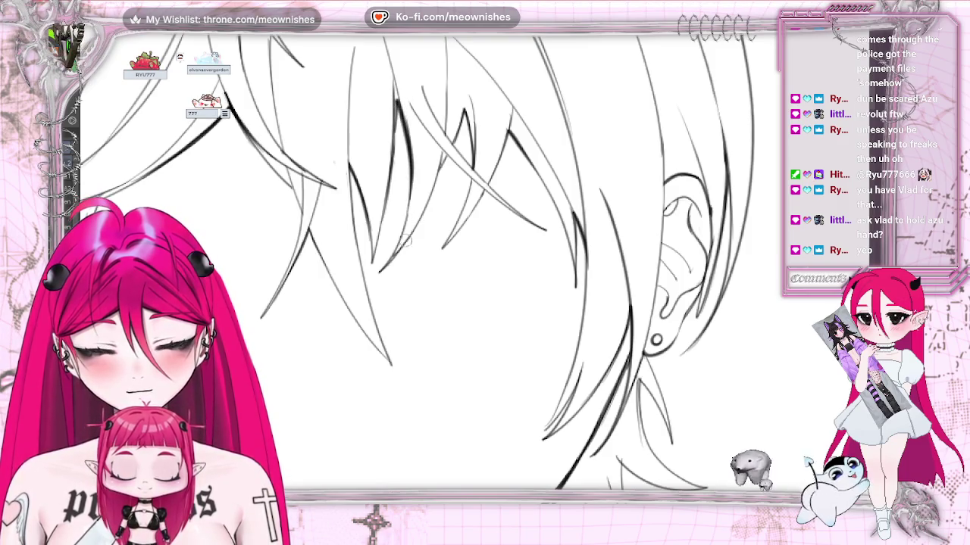
{"action": "key", "text": "ctrl+z"}
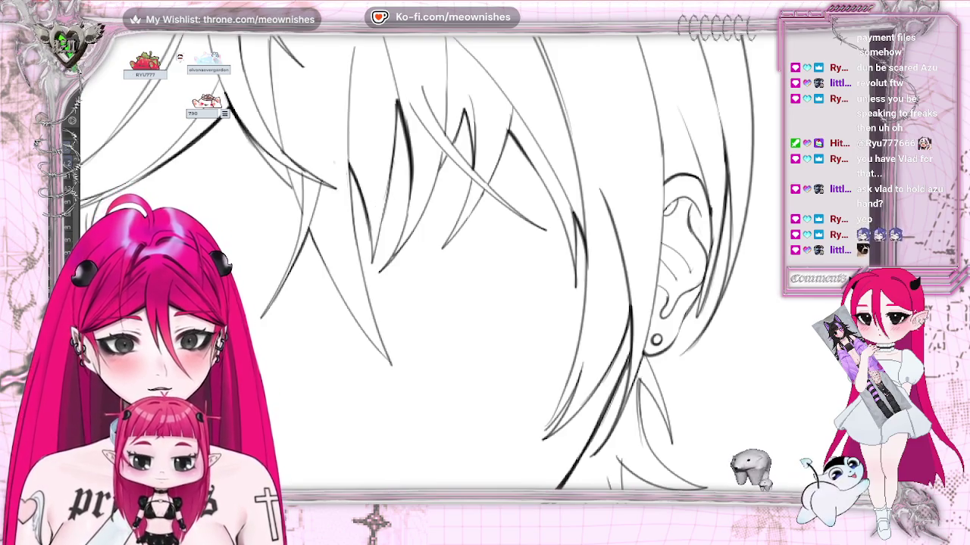
Zoom out and mirror the view to check the new bang strands.
{"action": "key", "text": "ctrl+minus"}
{"action": "key", "text": "ctrl+minus"}
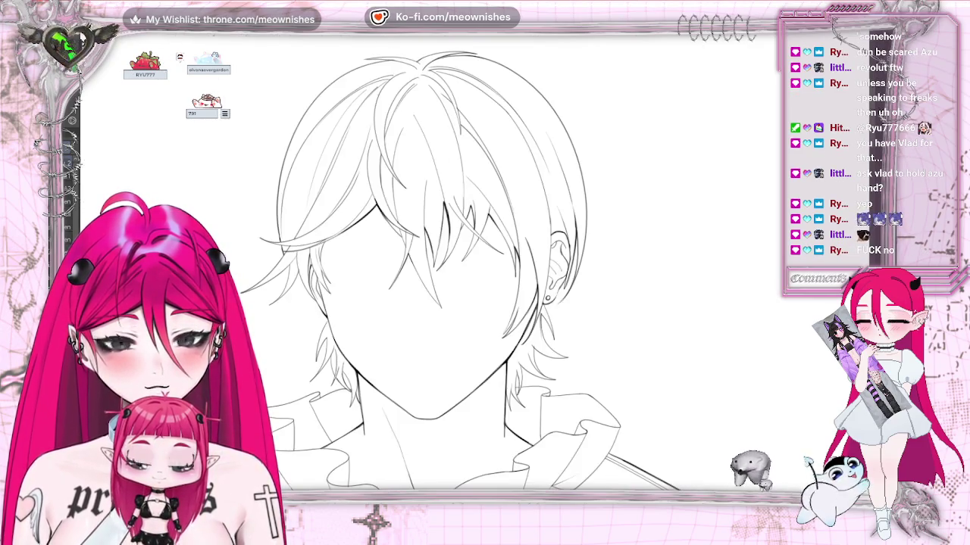
{"action": "key", "text": "ctrl+plus"}
{"action": "key", "text": "ctrl+plus"}
{"action": "key", "text": "ctrl+plus"}
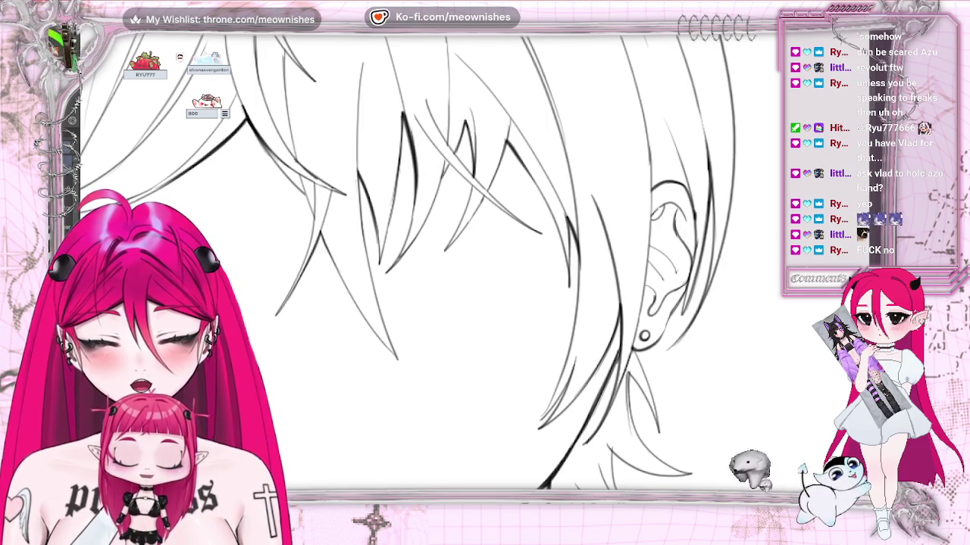
{"action": "key", "text": "h"}
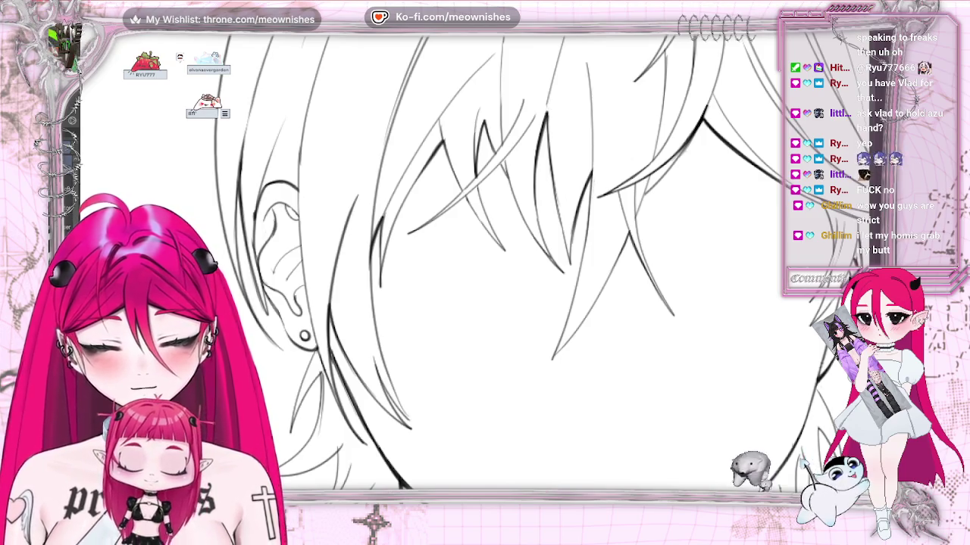
{"action": "scroll", "coordinate": [454, 265], "scroll_direction": "left", "scroll_amount": 5}
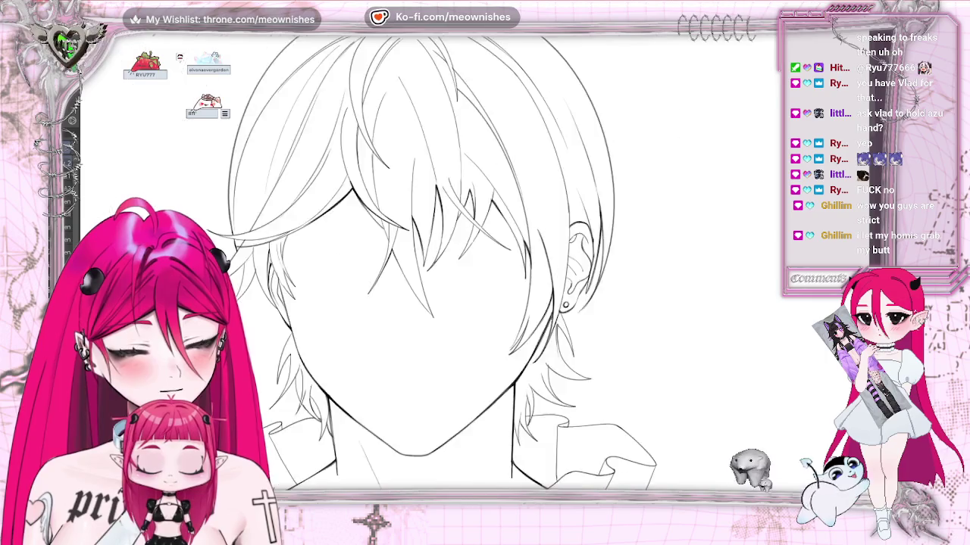
{"action": "scroll", "coordinate": [455, 303], "scroll_direction": "down", "scroll_amount": 5}
{"action": "scroll", "coordinate": [478, 254], "scroll_direction": "up", "scroll_amount": 3}
{"action": "scroll", "coordinate": [478, 254], "scroll_direction": "up", "scroll_amount": 2}
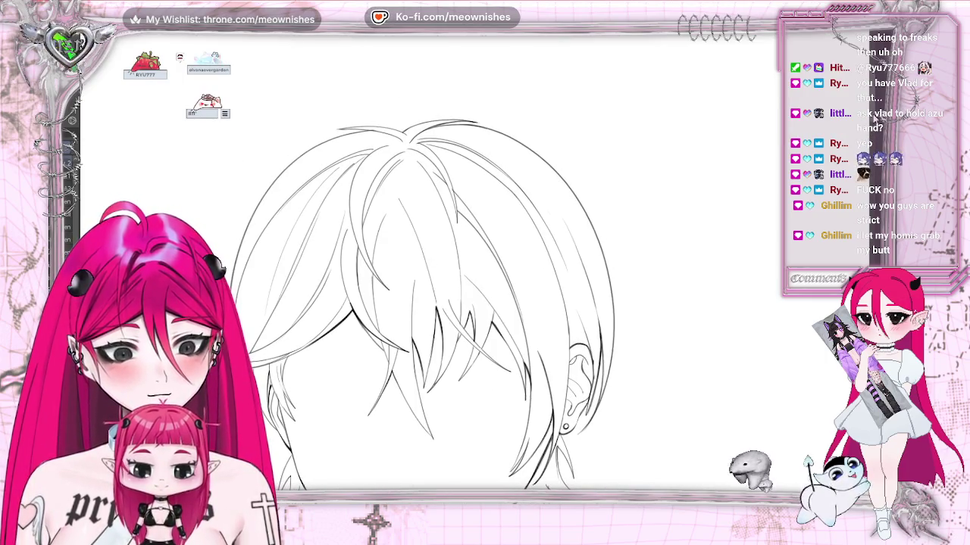
{"action": "scroll", "coordinate": [474, 265], "scroll_direction": "down", "scroll_amount": 4}
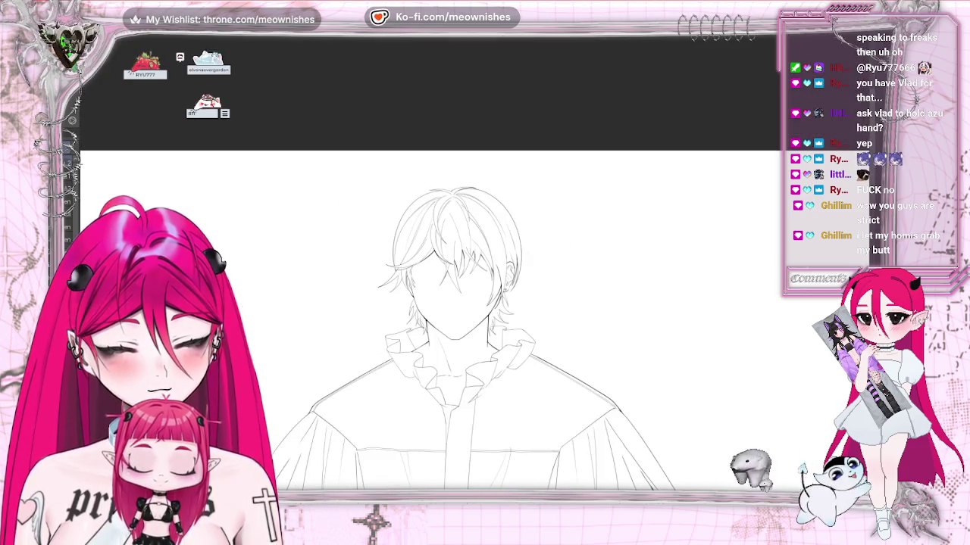
Show the facial features for reference and draw a new strand on the left hair.
{"action": "scroll", "coordinate": [484, 318], "scroll_direction": "left", "scroll_amount": 2}
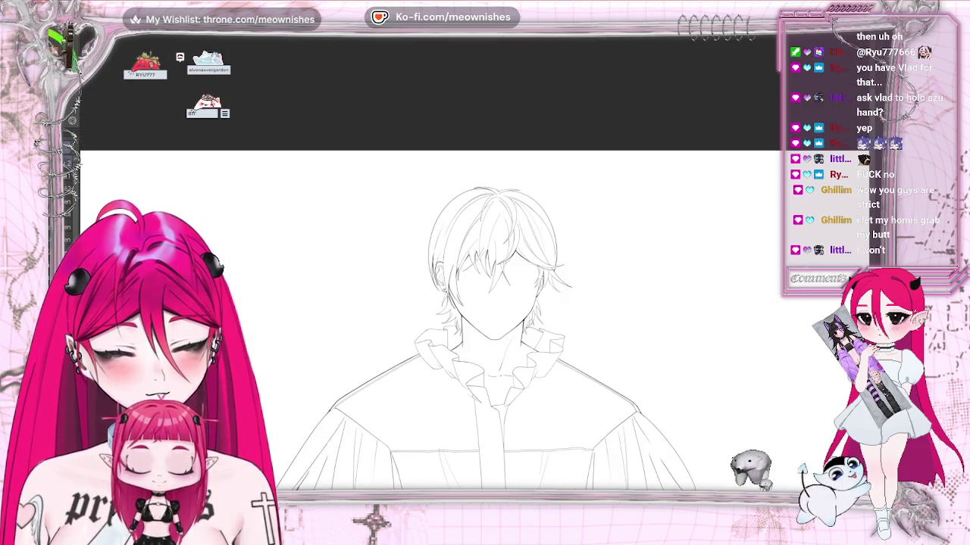
{"action": "key", "text": "ctrl+z"}
{"action": "key", "text": "ctrl+z"}
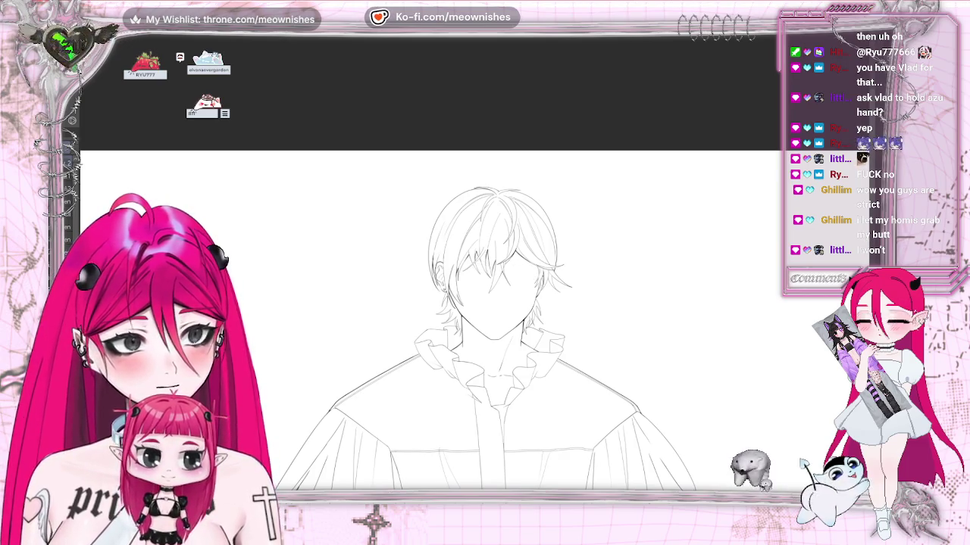
{"action": "scroll", "coordinate": [479, 264], "scroll_direction": "up", "scroll_amount": 3}
{"action": "key", "text": "h"}
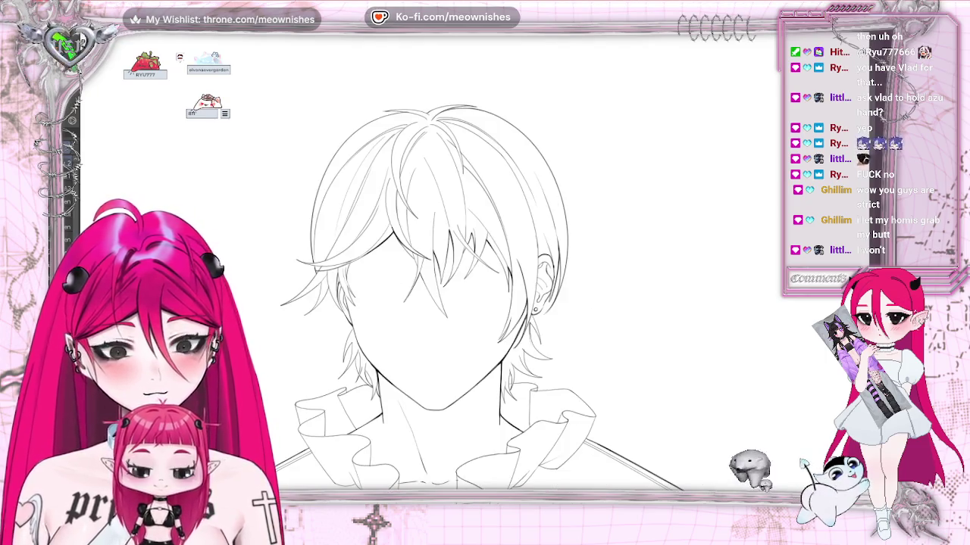
{"action": "scroll", "coordinate": [453, 213], "scroll_direction": "up", "scroll_amount": 1}
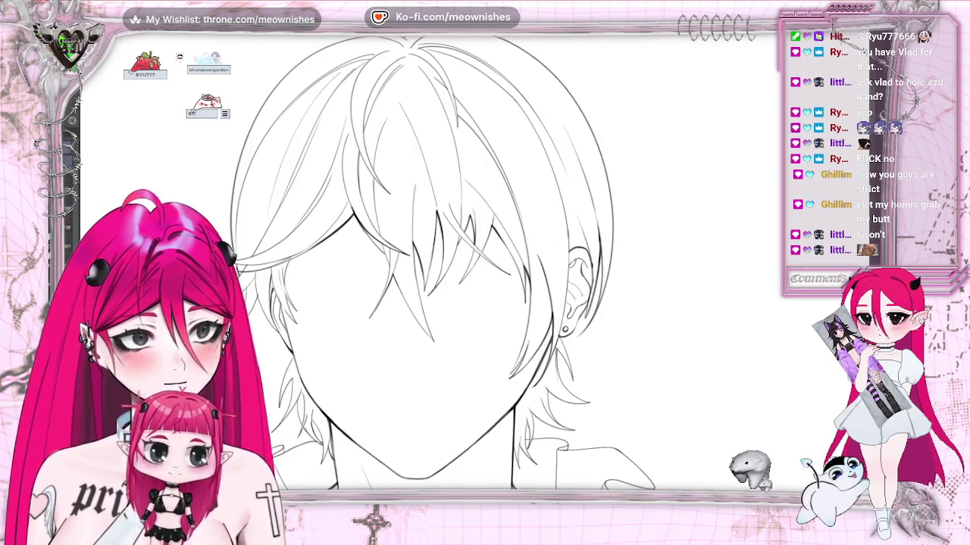
{"action": "scroll", "coordinate": [437, 269], "scroll_direction": "up", "scroll_amount": 1}
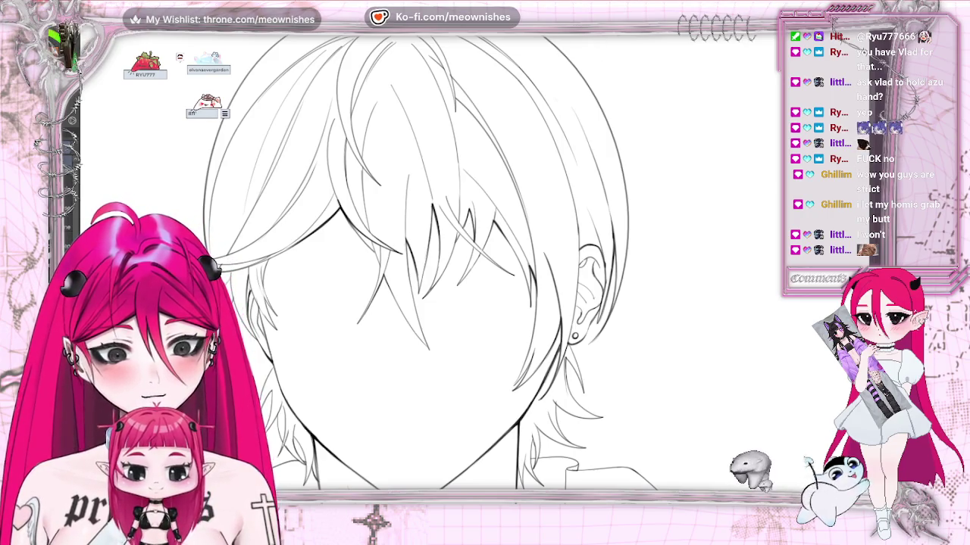
{"action": "scroll", "coordinate": [353, 121], "scroll_direction": "up", "scroll_amount": 3}
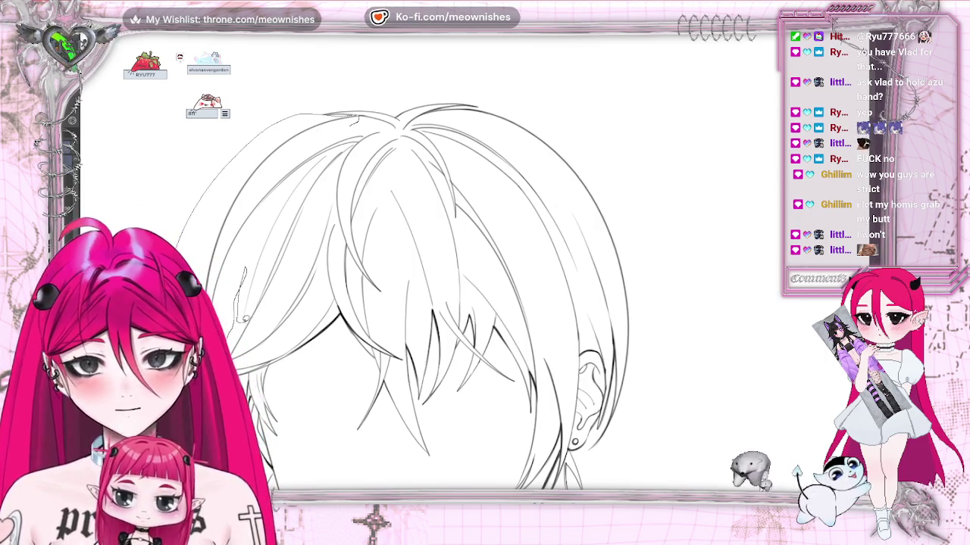
{"action": "left_click_drag", "start_coordinate": [247, 266], "coordinate": [313, 173]}
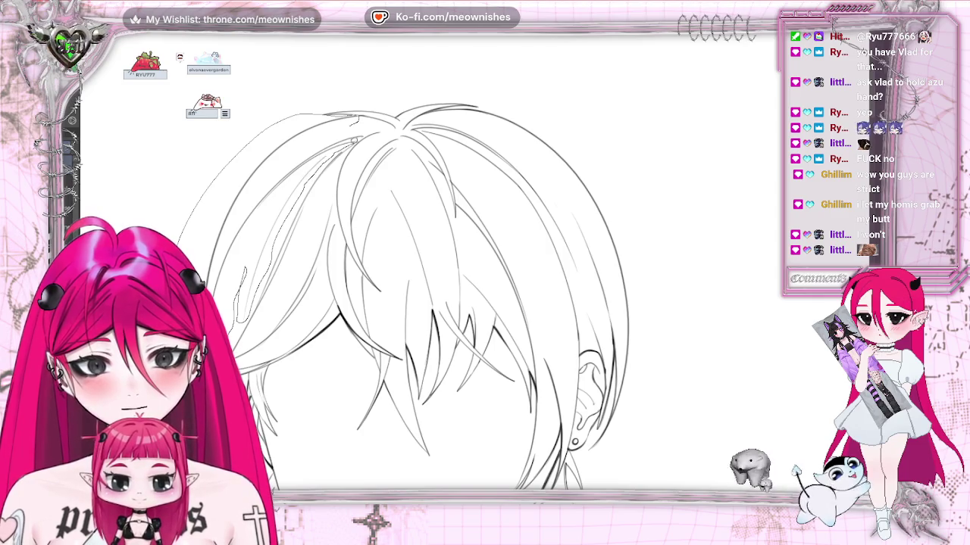
Cut the left hair strands into a movable piece and nudge them slightly into place.
{"action": "left_click_drag", "start_coordinate": [360, 138], "coordinate": [368, 231]}
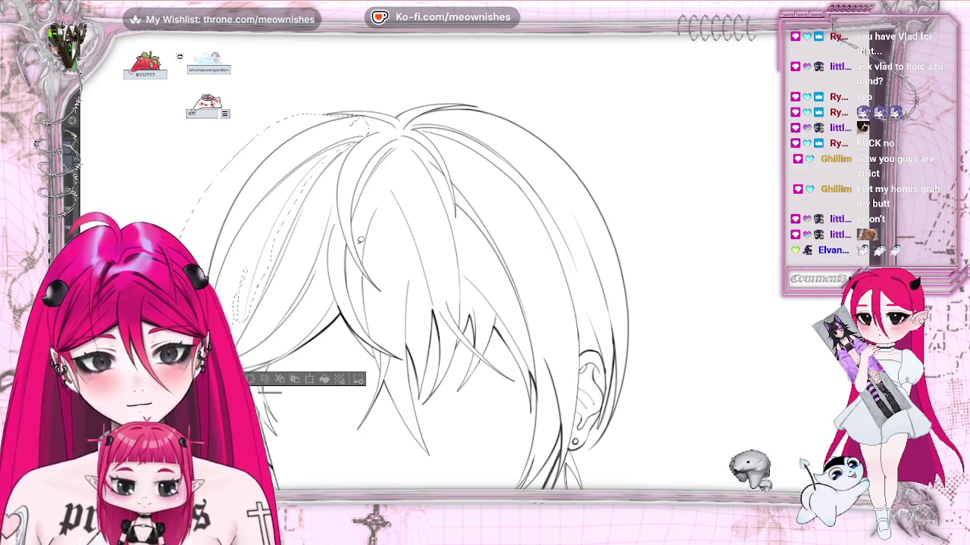
{"action": "left_click", "coordinate": [281, 379]}
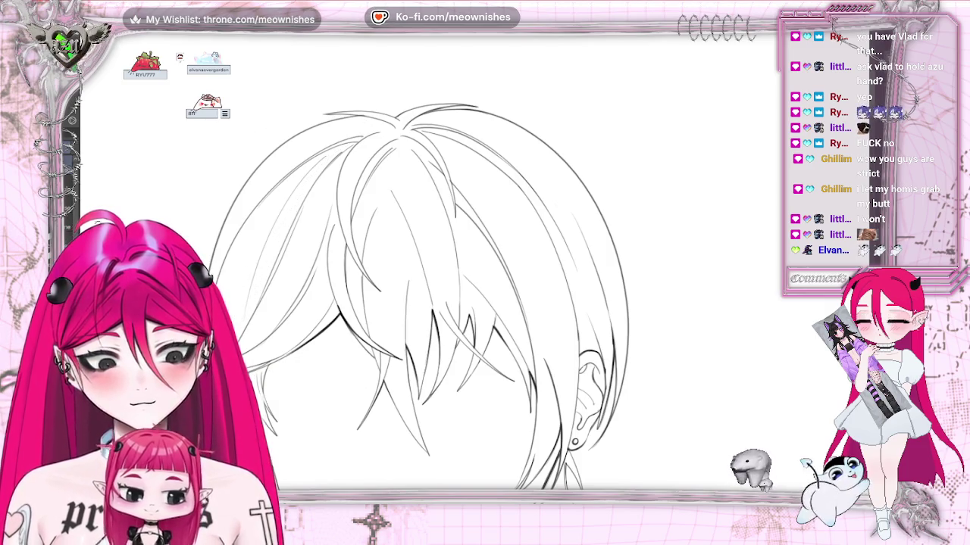
{"action": "mouse_move", "coordinate": [295, 278]}
{"action": "left_mouse_down"}
{"action": "mouse_move", "coordinate": [301, 292]}
{"action": "mouse_move", "coordinate": [323, 265]}
{"action": "left_mouse_up"}
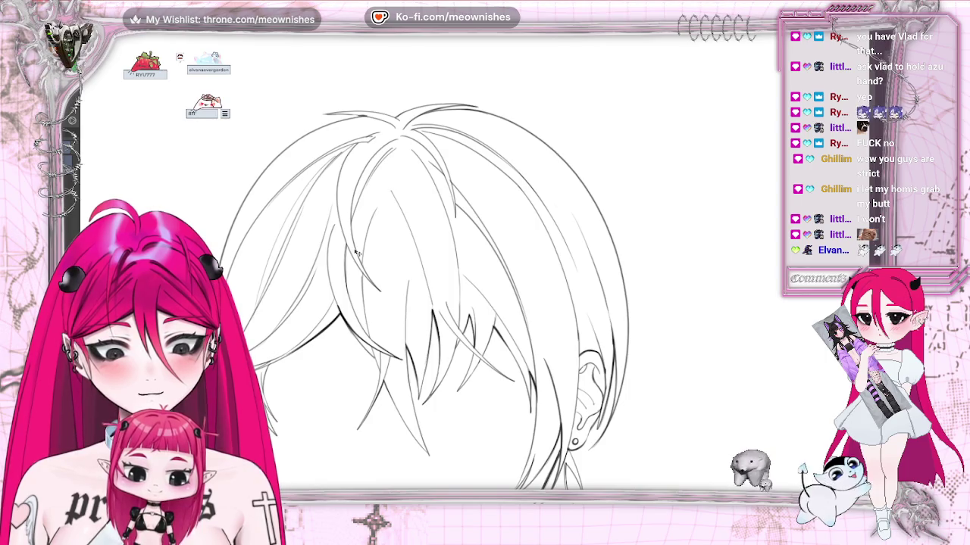
{"action": "key", "text": "h"}
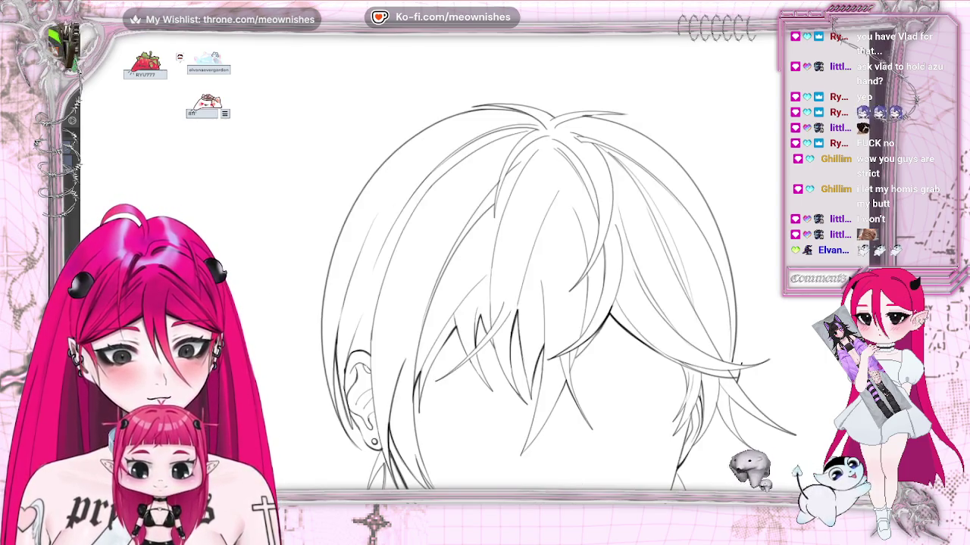
Hide the facial features again and undo the recent hair strokes to compare.
{"action": "scroll", "coordinate": [654, 324], "scroll_direction": "down", "scroll_amount": 3}
{"action": "scroll", "coordinate": [654, 323], "scroll_direction": "down", "scroll_amount": 2}
{"action": "scroll", "coordinate": [653, 323], "scroll_direction": "up", "scroll_amount": 2}
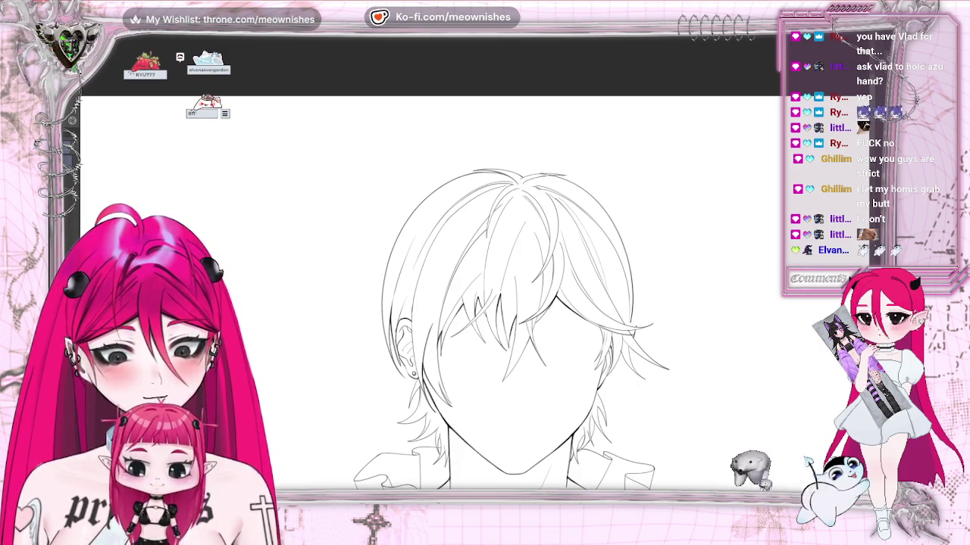
{"action": "scroll", "coordinate": [485, 303], "scroll_direction": "down", "scroll_amount": 3}
{"action": "scroll", "coordinate": [484, 303], "scroll_direction": "down", "scroll_amount": 1}
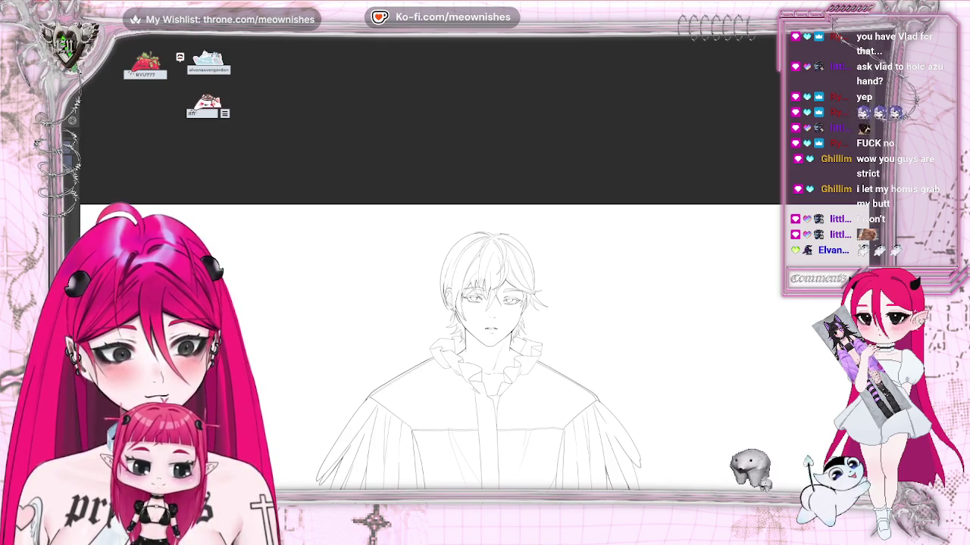
{"action": "scroll", "coordinate": [485, 341], "scroll_direction": "down", "scroll_amount": 2}
{"action": "scroll", "coordinate": [485, 341], "scroll_direction": "up", "scroll_amount": 4}
{"action": "scroll", "coordinate": [485, 318], "scroll_direction": "up", "scroll_amount": 1}
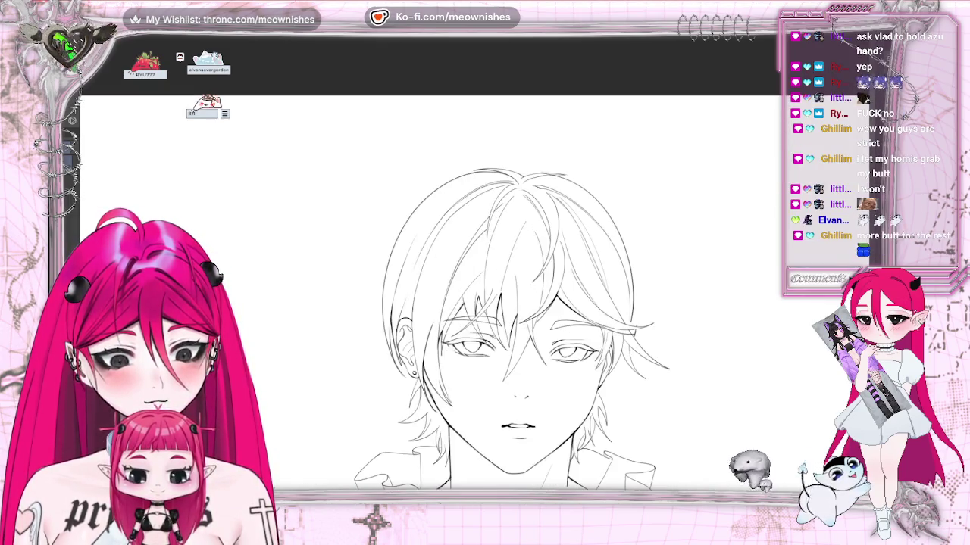
{"action": "key", "text": "ctrl+z"}
{"action": "key", "text": "ctrl+z"}
{"action": "key", "text": "ctrl+z"}
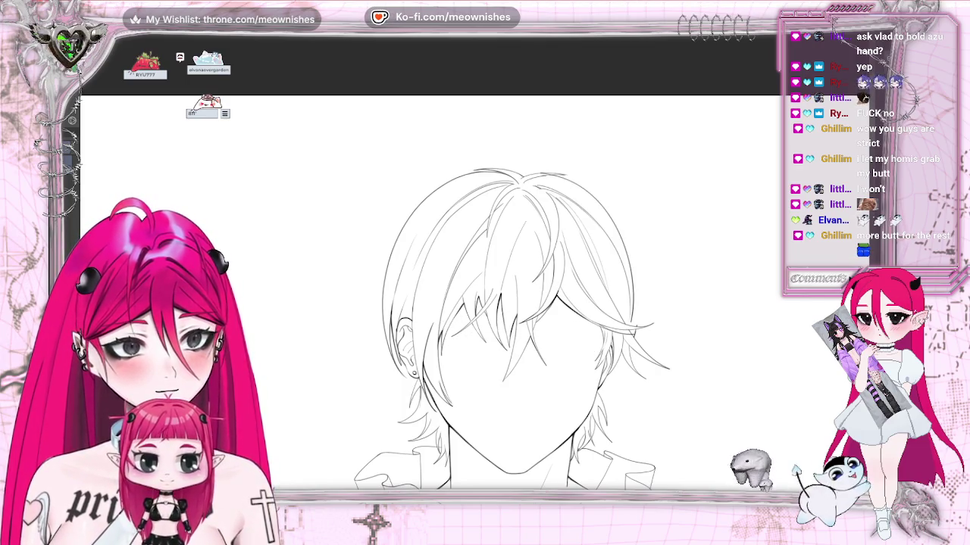
{"action": "scroll", "coordinate": [670, 273], "scroll_direction": "up", "scroll_amount": 1}
{"action": "scroll", "coordinate": [670, 273], "scroll_direction": "up", "scroll_amount": 1}
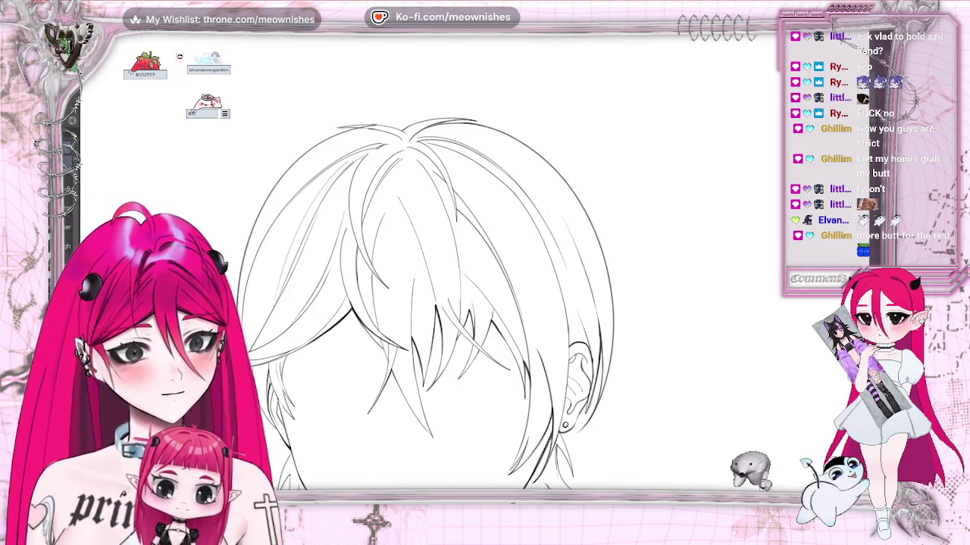
{"action": "key", "text": "ctrl+z"}
Restore the hair strokes and review the fringe and face-framing strands at different zooms.
{"action": "key", "text": "ctrl+y"}
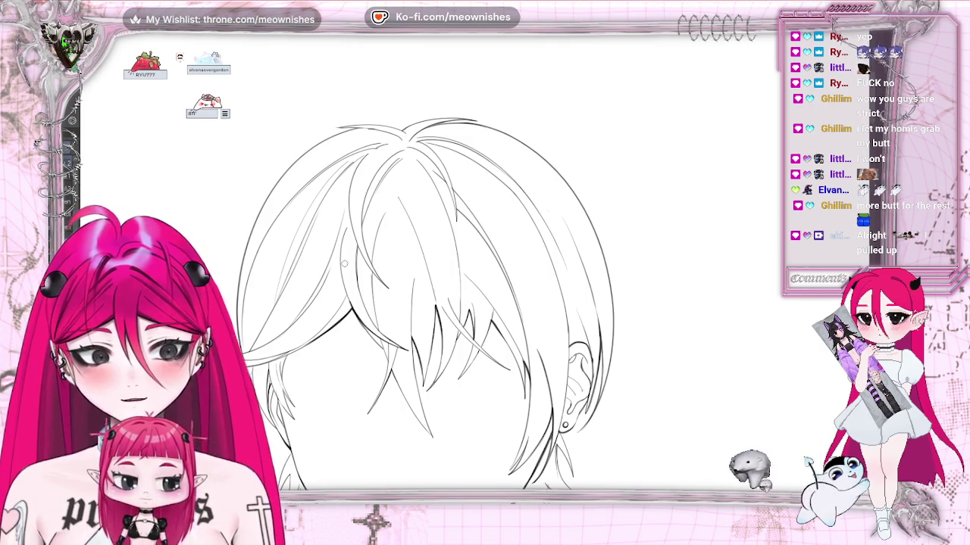
{"action": "scroll", "coordinate": [424, 272], "scroll_direction": "down", "scroll_amount": 1}
{"action": "scroll", "coordinate": [424, 272], "scroll_direction": "down", "scroll_amount": 1}
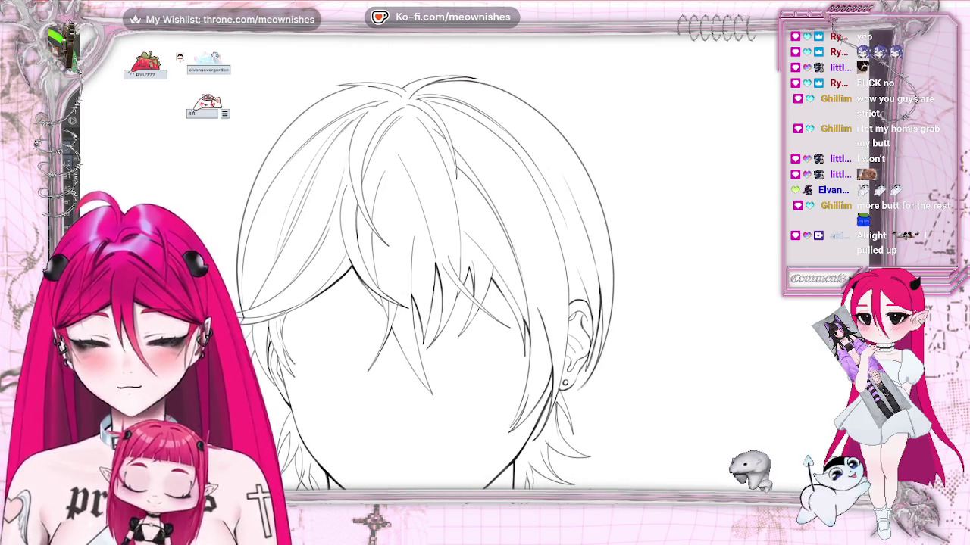
{"action": "scroll", "coordinate": [500, 280], "scroll_direction": "left", "scroll_amount": 2}
{"action": "scroll", "coordinate": [500, 280], "scroll_direction": "left", "scroll_amount": 2}
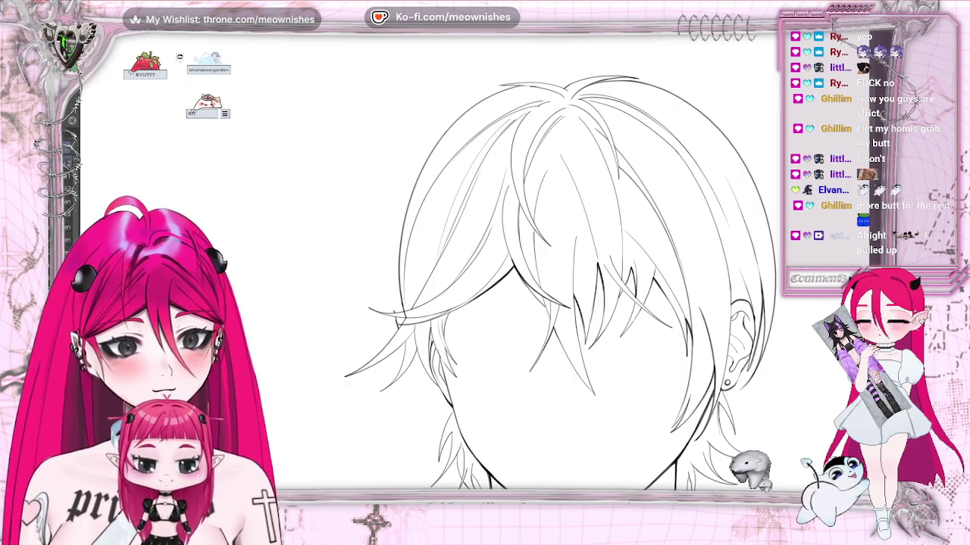
{"action": "scroll", "coordinate": [546, 237], "scroll_direction": "up", "scroll_amount": 2}
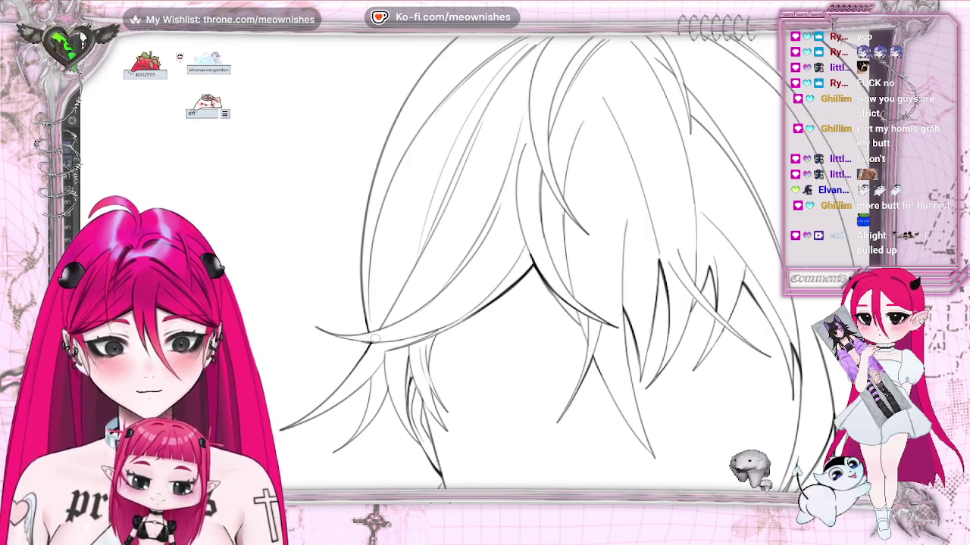
{"action": "key", "text": "ctrl+minus"}
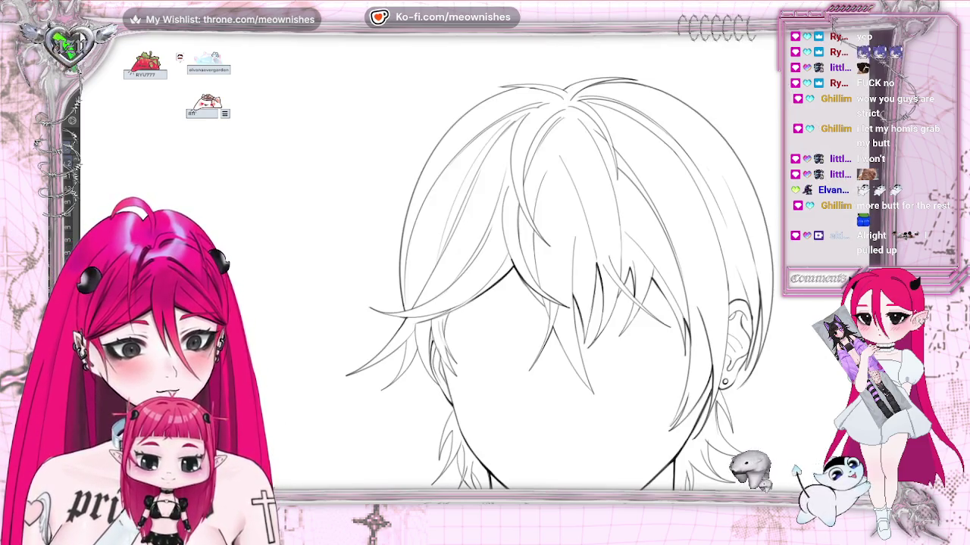
{"action": "key", "text": "ctrl+plus"}
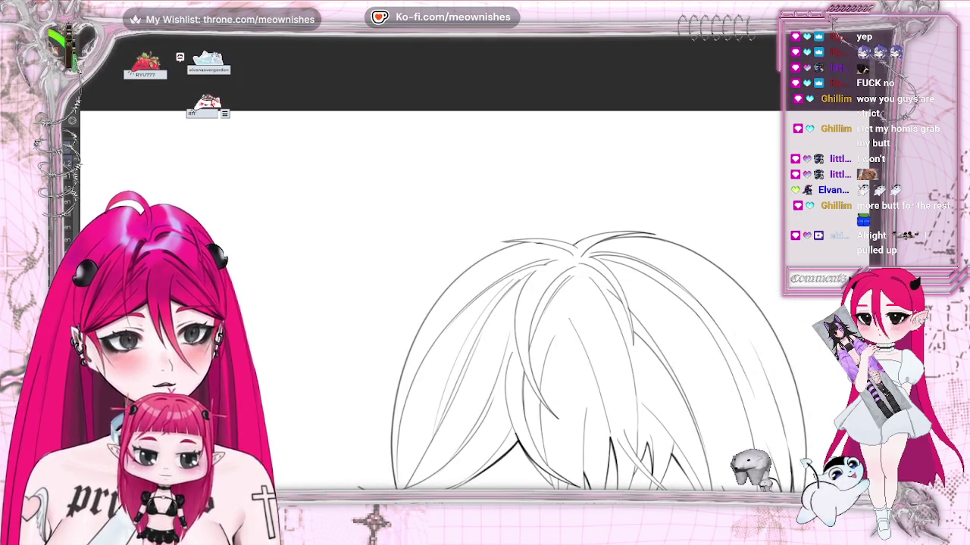
Retrace the lines along the top of the hair outline so they read darker.
{"action": "key", "text": "ctrl+plus"}
{"action": "left_click_drag", "start_coordinate": [332, 227], "coordinate": [371, 220]}
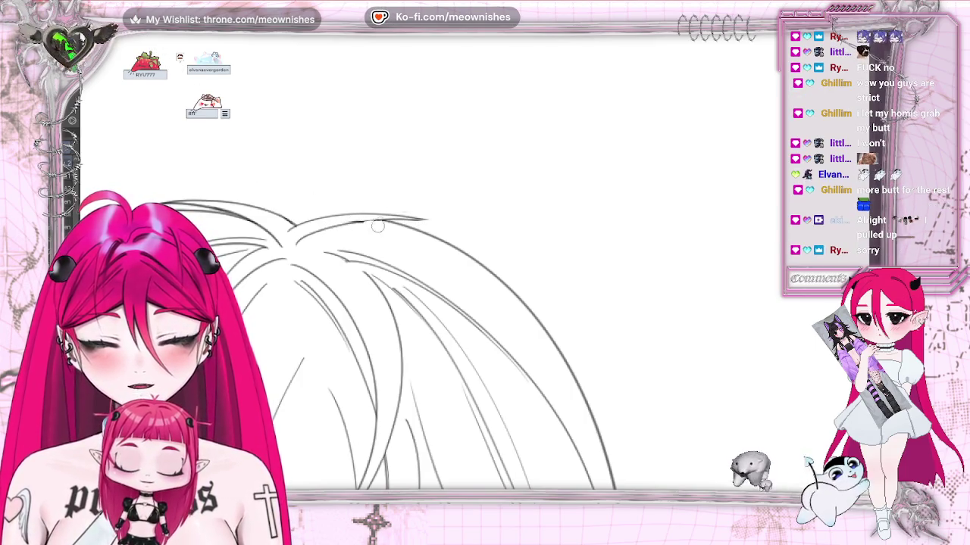
{"action": "left_click_drag", "start_coordinate": [364, 222], "coordinate": [398, 218]}
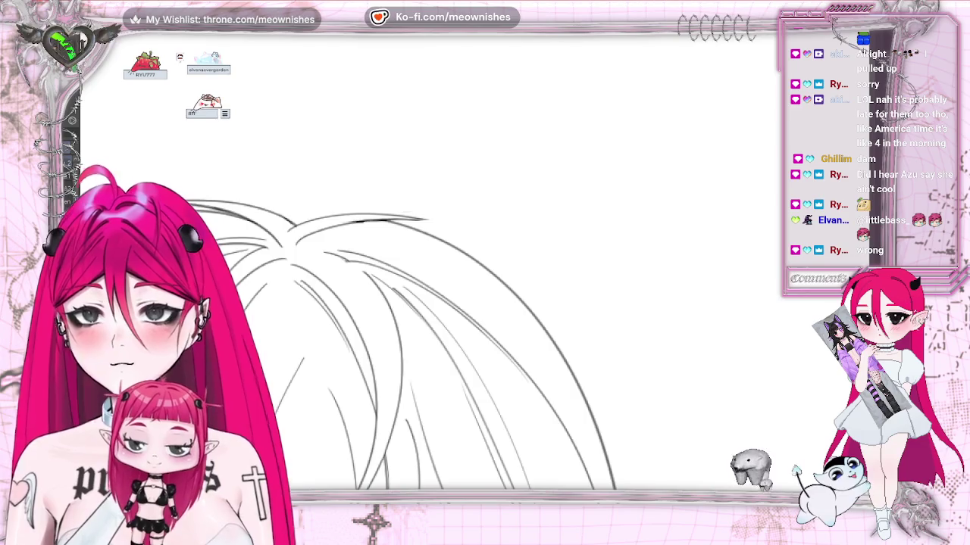
{"action": "scroll", "coordinate": [500, 345], "scroll_direction": "left", "scroll_amount": 5}
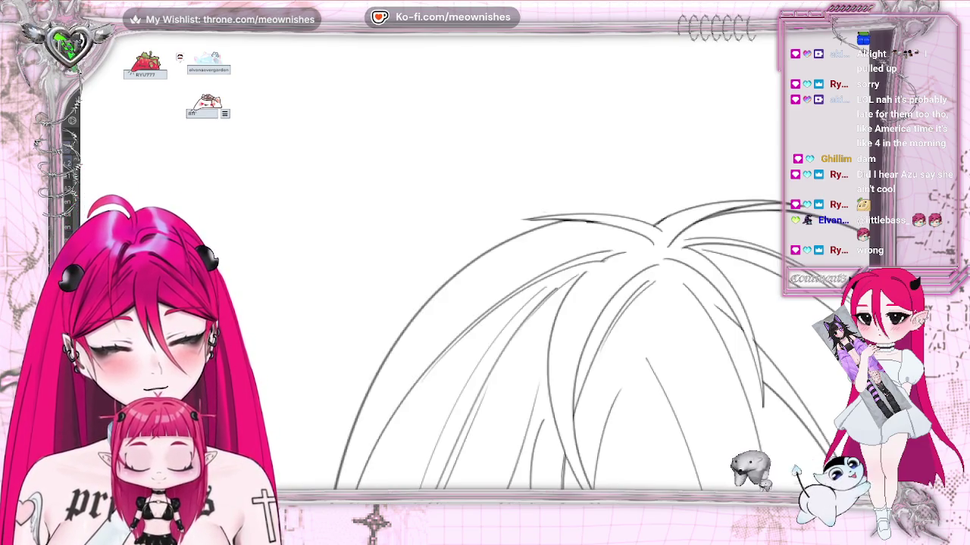
{"action": "scroll", "coordinate": [485, 340], "scroll_direction": "down", "scroll_amount": 2}
{"action": "scroll", "coordinate": [485, 303], "scroll_direction": "down", "scroll_amount": 3}
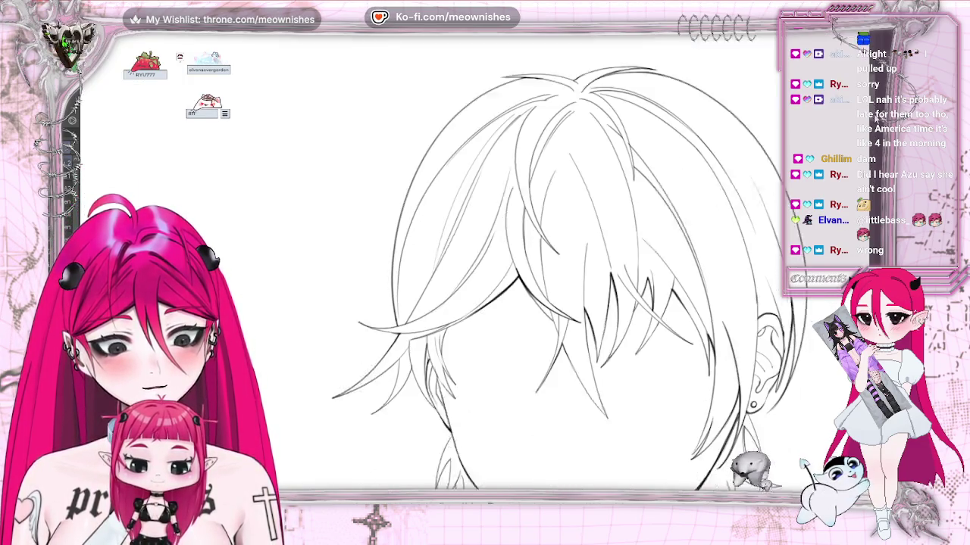
{"action": "scroll", "coordinate": [485, 303], "scroll_direction": "down", "scroll_amount": 1}
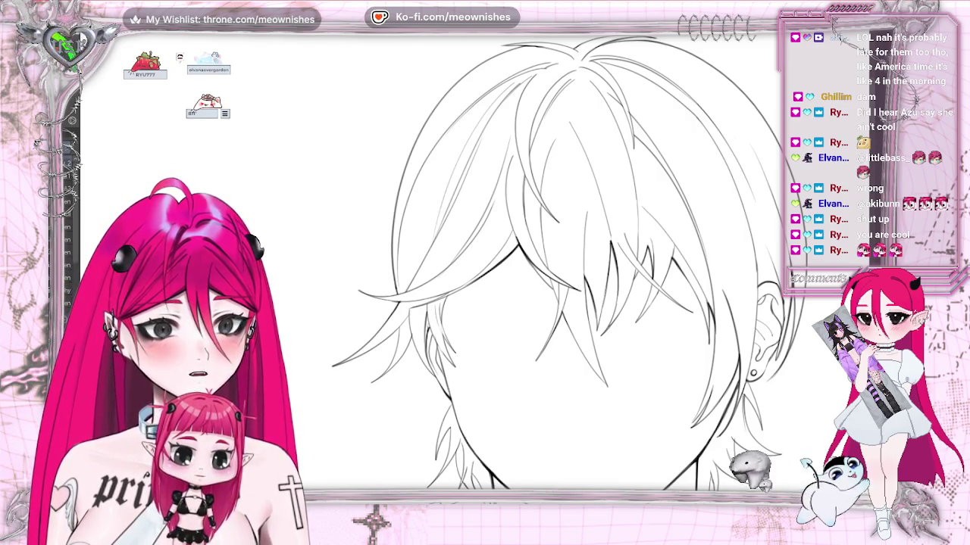
{"action": "key", "text": "ctrl+minus"}
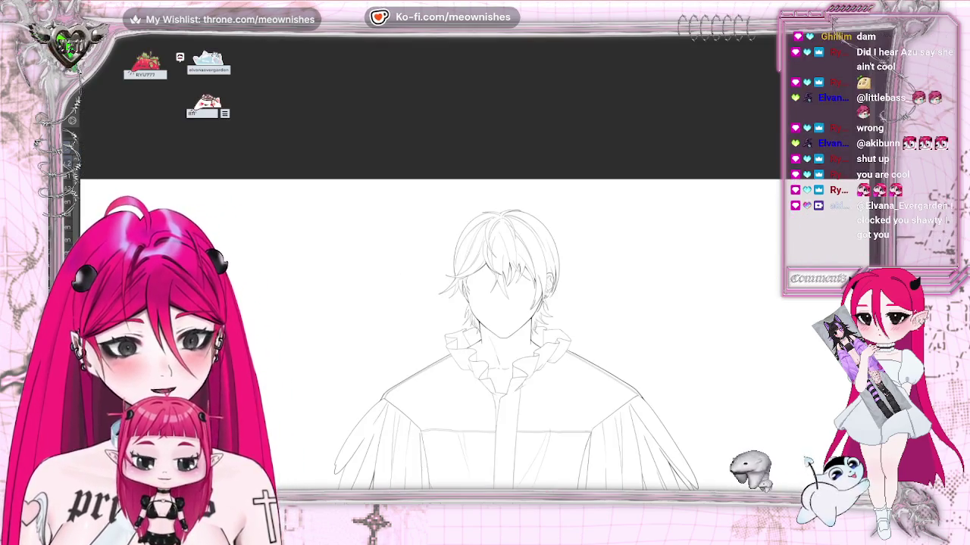
Lasso the eyes and lower fringe, transform them into a better size and position, and deselect.
{"action": "key", "text": "ctrl+plus"}
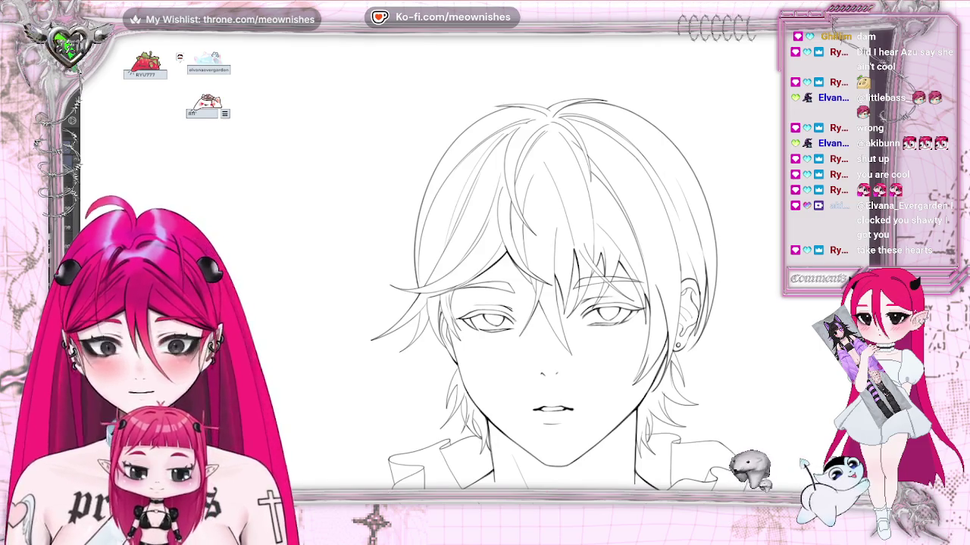
{"action": "left_click_drag", "start_coordinate": [470, 254], "coordinate": [648, 204]}
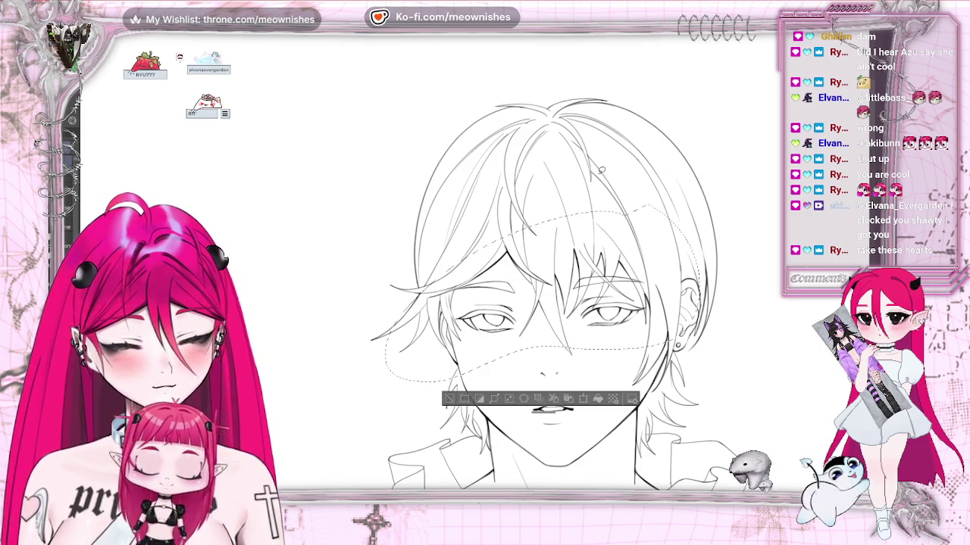
{"action": "left_click_drag", "start_coordinate": [620, 348], "coordinate": [484, 348]}
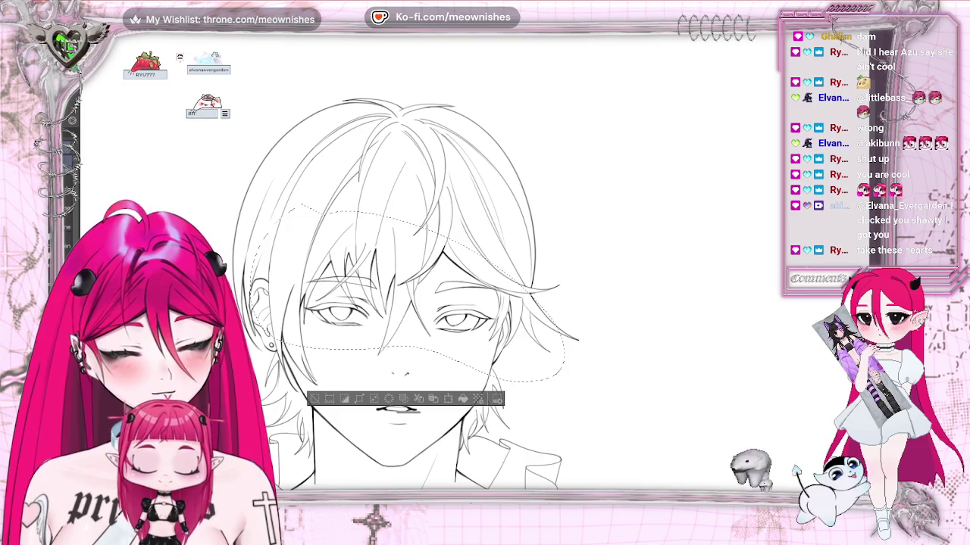
{"action": "left_click", "coordinate": [447, 400]}
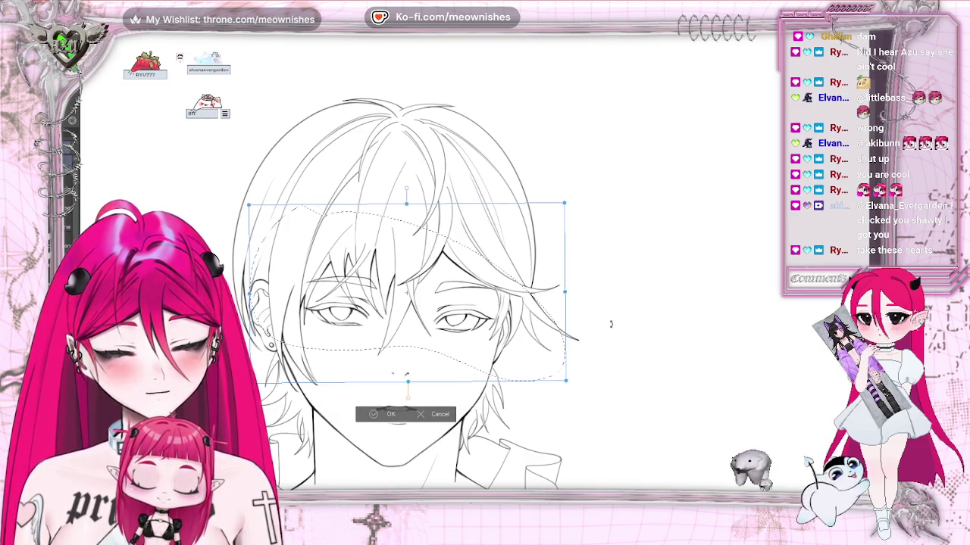
{"action": "left_click", "coordinate": [428, 415]}
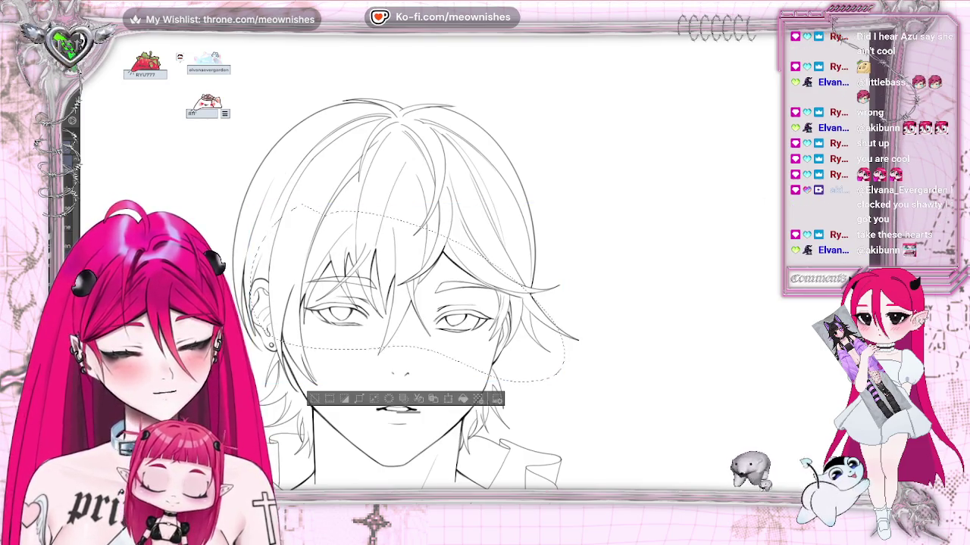
{"action": "left_click", "coordinate": [447, 400]}
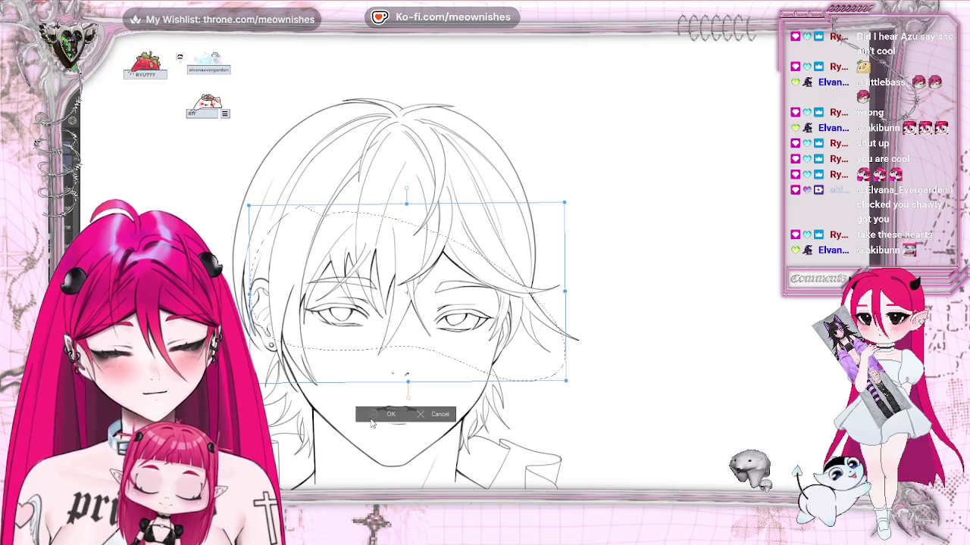
{"action": "left_click", "coordinate": [387, 414]}
{"action": "key", "text": "ctrl+d"}
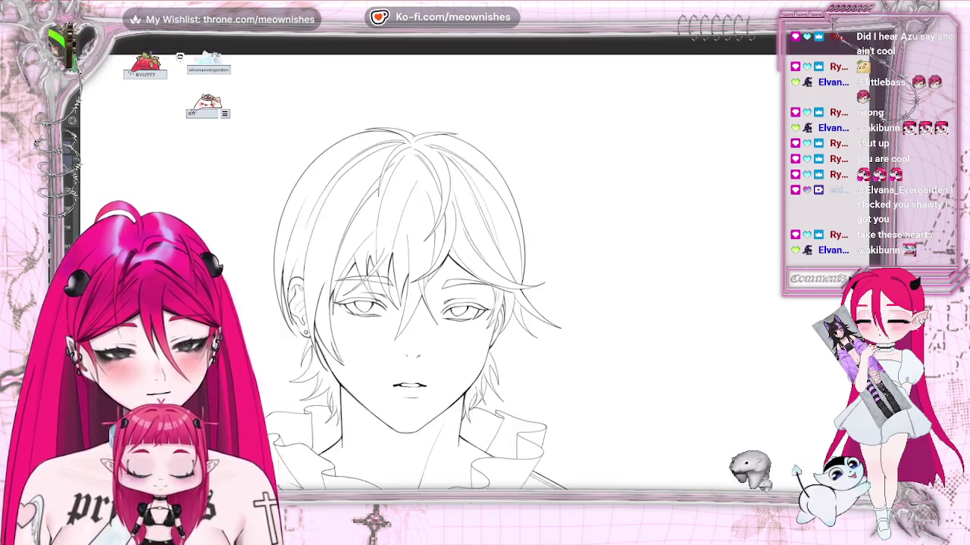
Zoom in on the face, briefly view the whole drawing, then zoom back until the face fills the view.
{"action": "scroll", "coordinate": [454, 341], "scroll_direction": "down", "scroll_amount": 5}
{"action": "scroll", "coordinate": [455, 341], "scroll_direction": "down", "scroll_amount": 2}
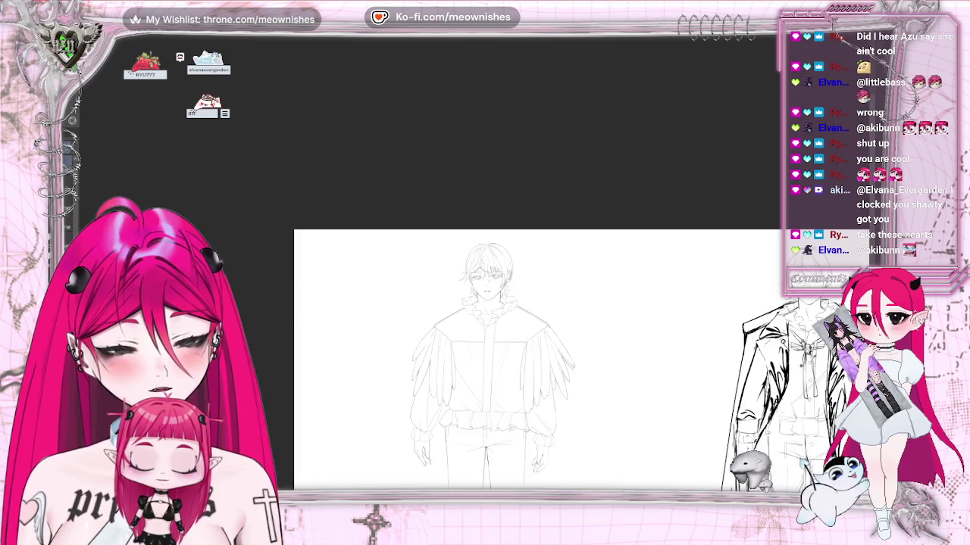
{"action": "scroll", "coordinate": [530, 303], "scroll_direction": "up", "scroll_amount": 5}
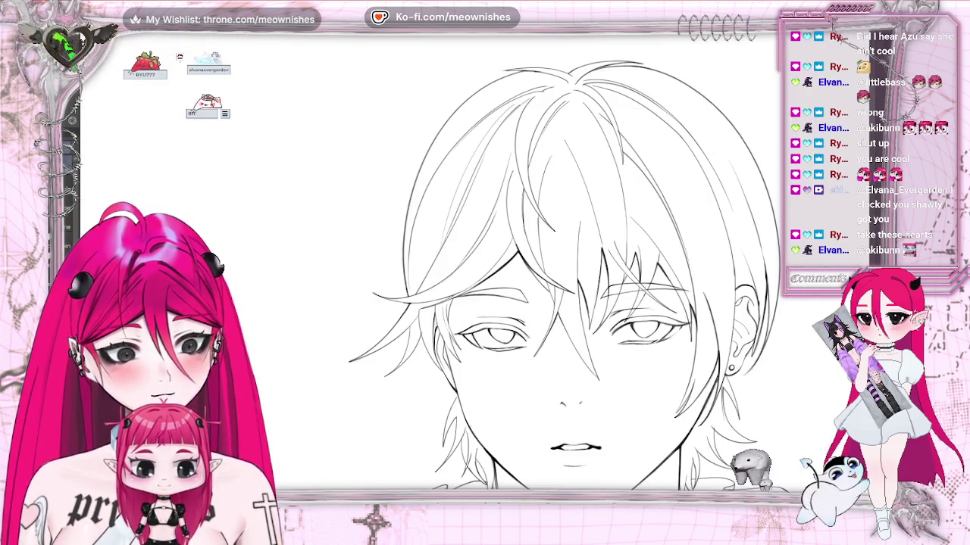
{"action": "scroll", "coordinate": [515, 303], "scroll_direction": "down", "scroll_amount": 1}
{"action": "scroll", "coordinate": [515, 303], "scroll_direction": "down", "scroll_amount": 2}
{"action": "scroll", "coordinate": [515, 303], "scroll_direction": "down", "scroll_amount": 1}
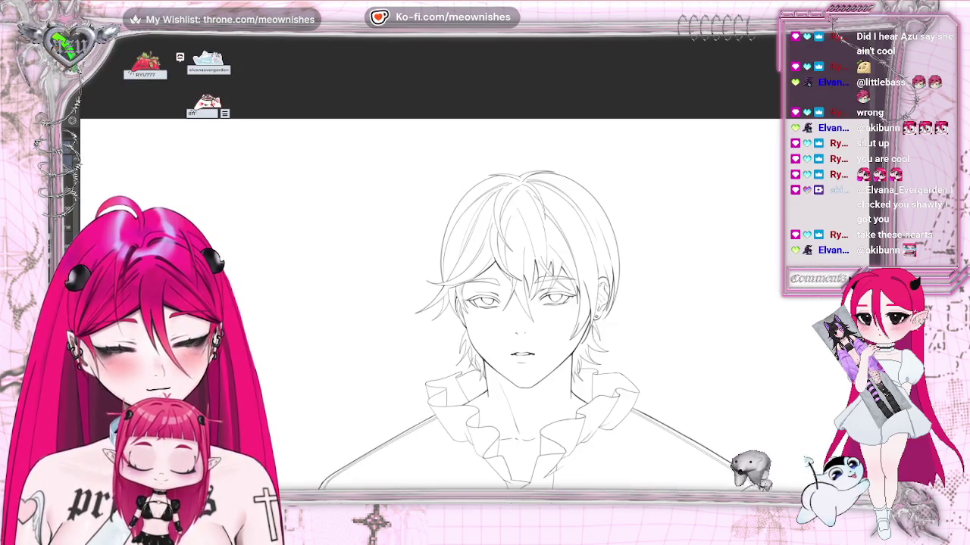
{"action": "scroll", "coordinate": [515, 303], "scroll_direction": "down", "scroll_amount": 1}
{"action": "scroll", "coordinate": [515, 303], "scroll_direction": "down", "scroll_amount": 5}
{"action": "scroll", "coordinate": [515, 303], "scroll_direction": "down", "scroll_amount": 3}
{"action": "scroll", "coordinate": [515, 303], "scroll_direction": "down", "scroll_amount": 1}
{"action": "scroll", "coordinate": [522, 303], "scroll_direction": "down", "scroll_amount": 2}
{"action": "scroll", "coordinate": [523, 303], "scroll_direction": "up", "scroll_amount": 2}
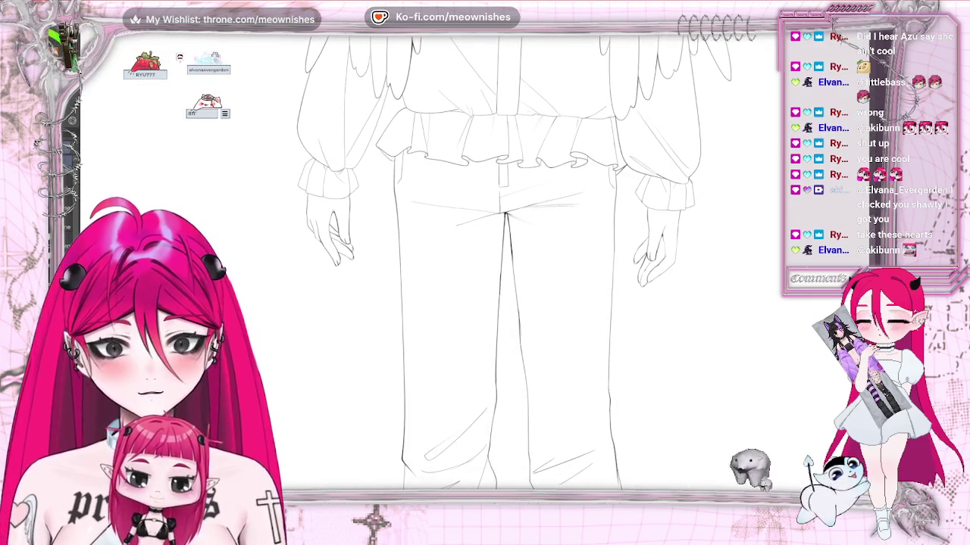
{"action": "scroll", "coordinate": [523, 303], "scroll_direction": "up", "scroll_amount": 2}
{"action": "scroll", "coordinate": [522, 303], "scroll_direction": "down", "scroll_amount": 1}
{"action": "scroll", "coordinate": [523, 303], "scroll_direction": "down", "scroll_amount": 1}
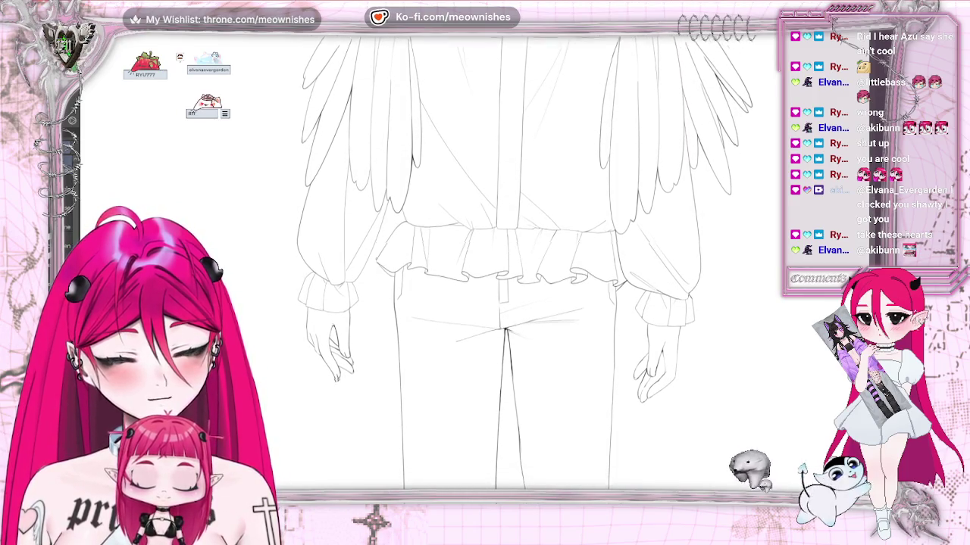
{"action": "scroll", "coordinate": [523, 303], "scroll_direction": "down", "scroll_amount": 1}
{"action": "scroll", "coordinate": [522, 303], "scroll_direction": "down", "scroll_amount": 1}
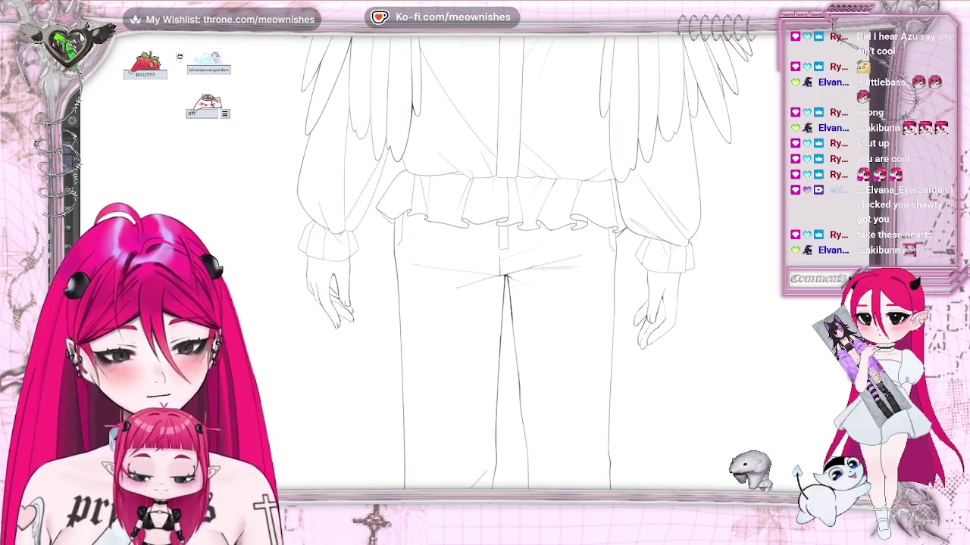
{"action": "scroll", "coordinate": [523, 303], "scroll_direction": "right", "scroll_amount": 3}
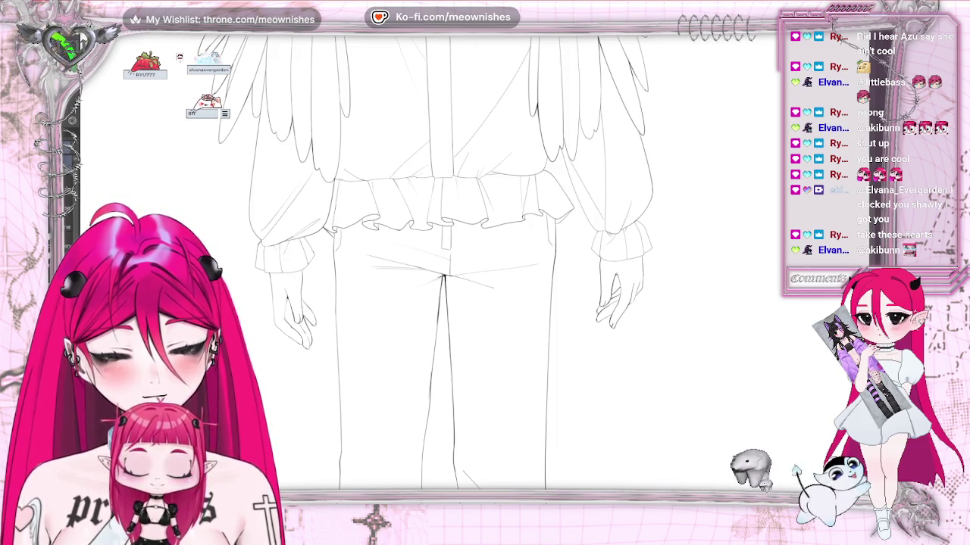
{"action": "scroll", "coordinate": [485, 265], "scroll_direction": "left", "scroll_amount": 3}
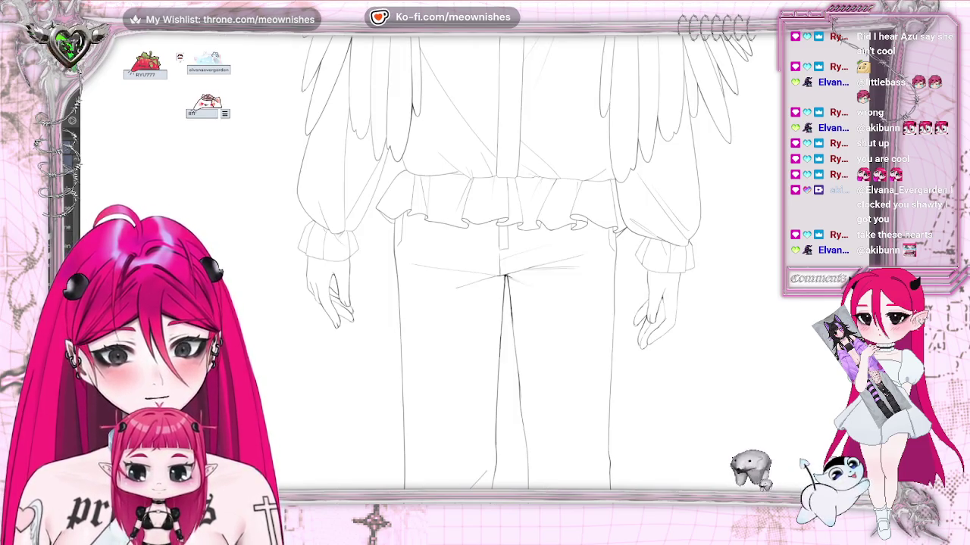
{"action": "key", "text": "ctrl+0"}
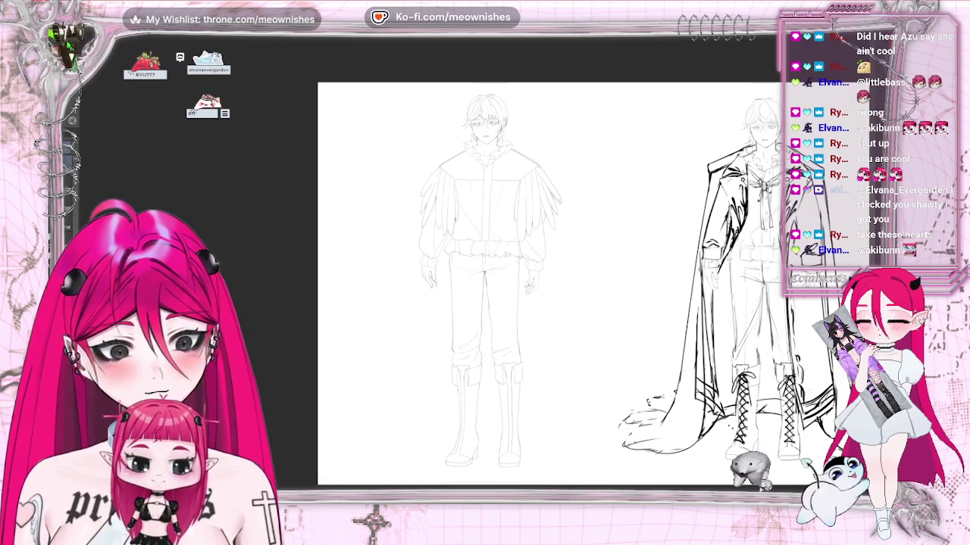
{"action": "scroll", "coordinate": [492, 258], "scroll_direction": "up", "scroll_amount": 3}
{"action": "scroll", "coordinate": [492, 258], "scroll_direction": "down", "scroll_amount": 2}
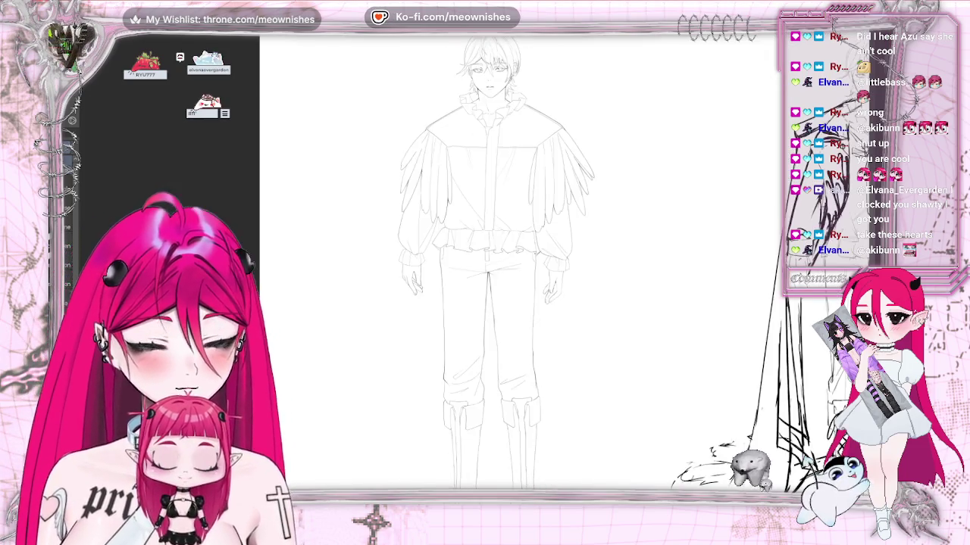
{"action": "scroll", "coordinate": [492, 257], "scroll_direction": "down", "scroll_amount": 2}
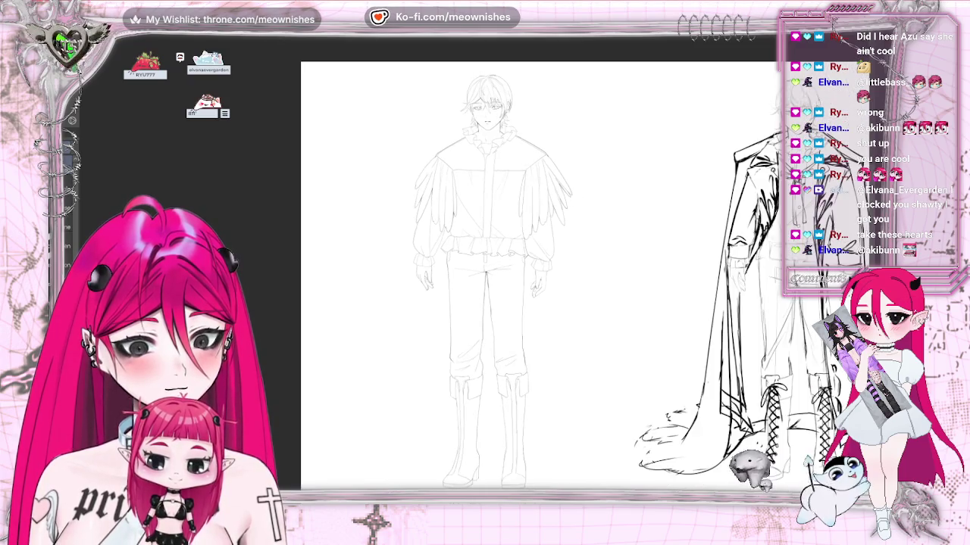
{"action": "scroll", "coordinate": [492, 258], "scroll_direction": "down", "scroll_amount": 1}
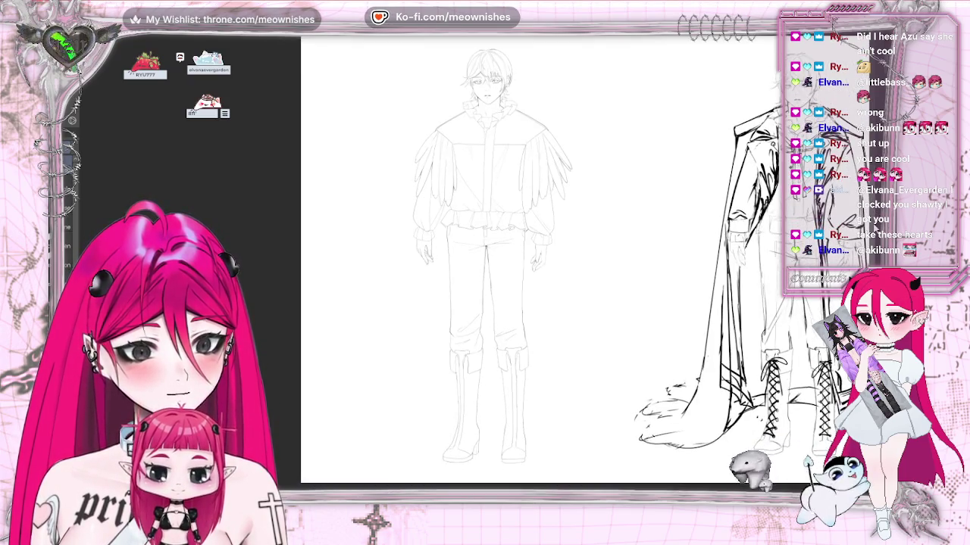
{"action": "scroll", "coordinate": [492, 257], "scroll_direction": "up", "scroll_amount": 3}
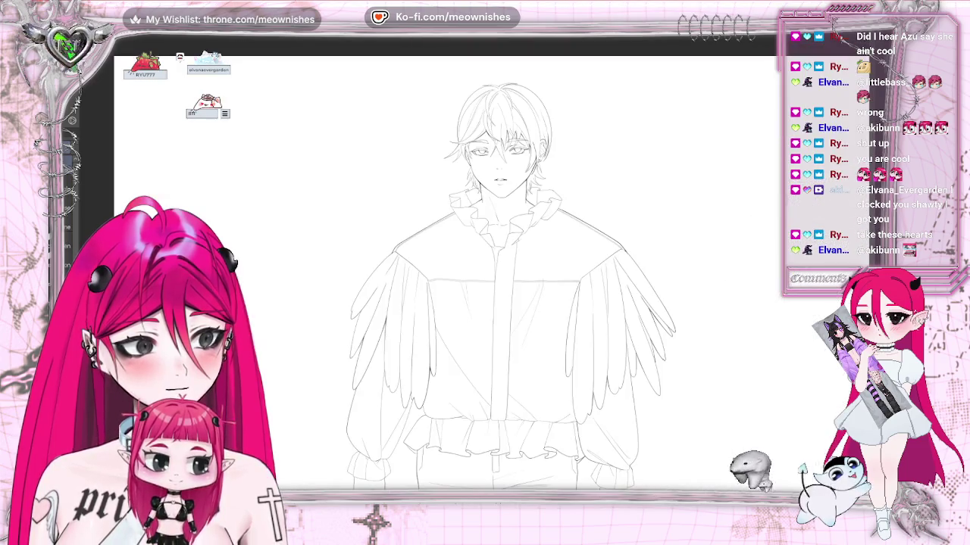
{"action": "scroll", "coordinate": [493, 258], "scroll_direction": "up", "scroll_amount": 5}
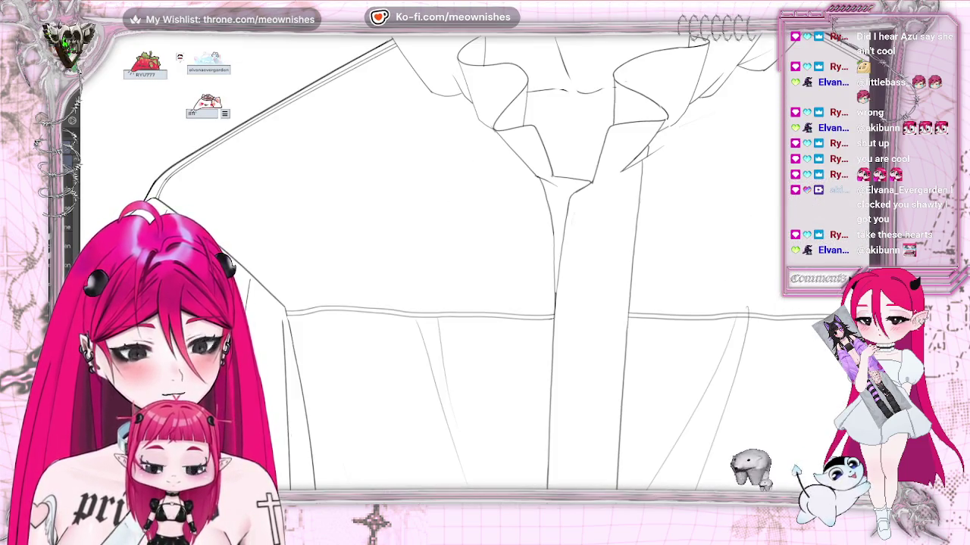
{"action": "scroll", "coordinate": [492, 258], "scroll_direction": "up", "scroll_amount": 3}
{"action": "scroll", "coordinate": [493, 258], "scroll_direction": "up", "scroll_amount": 1}
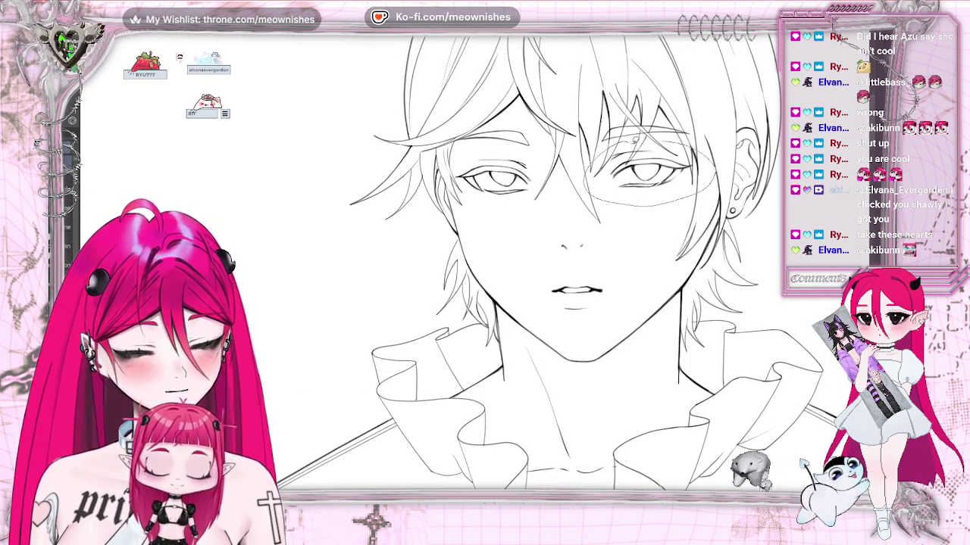
Transform the right eye into a new position and commit it.
{"action": "left_click_drag", "start_coordinate": [587, 186], "coordinate": [712, 171]}
{"action": "left_click", "coordinate": [690, 223]}
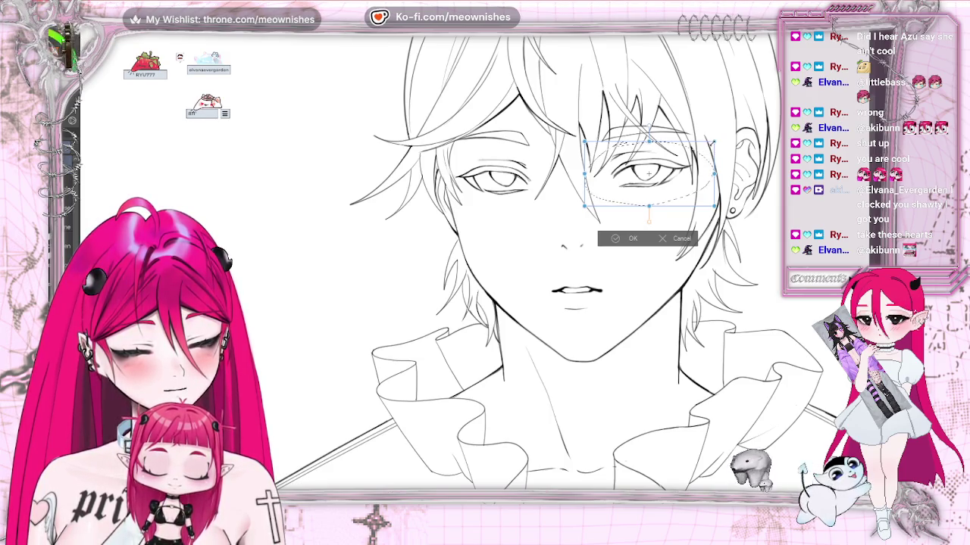
{"action": "left_click", "coordinate": [615, 238]}
{"action": "left_click", "coordinate": [556, 225]}
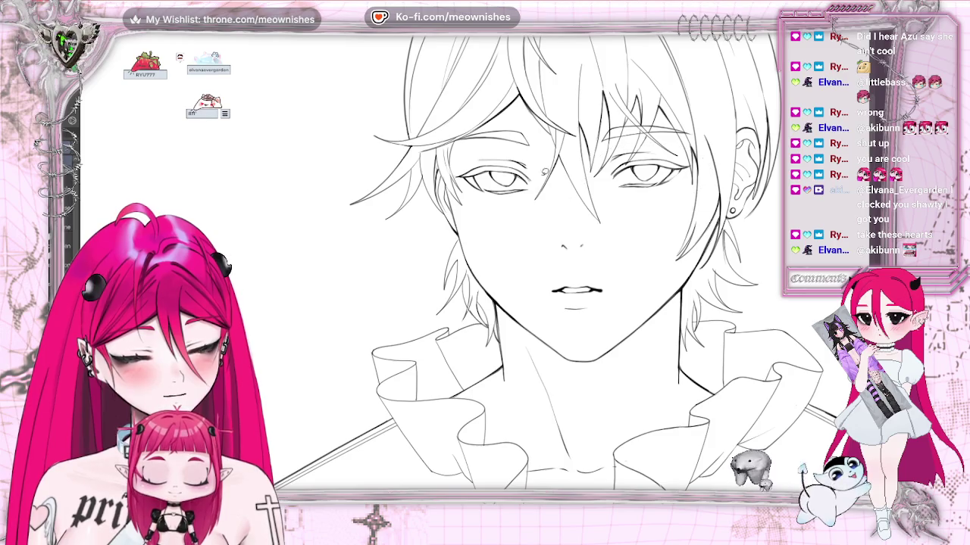
Slightly rescale the left eye, apply it and clear the selection.
{"action": "left_click_drag", "start_coordinate": [468, 152], "coordinate": [542, 237]}
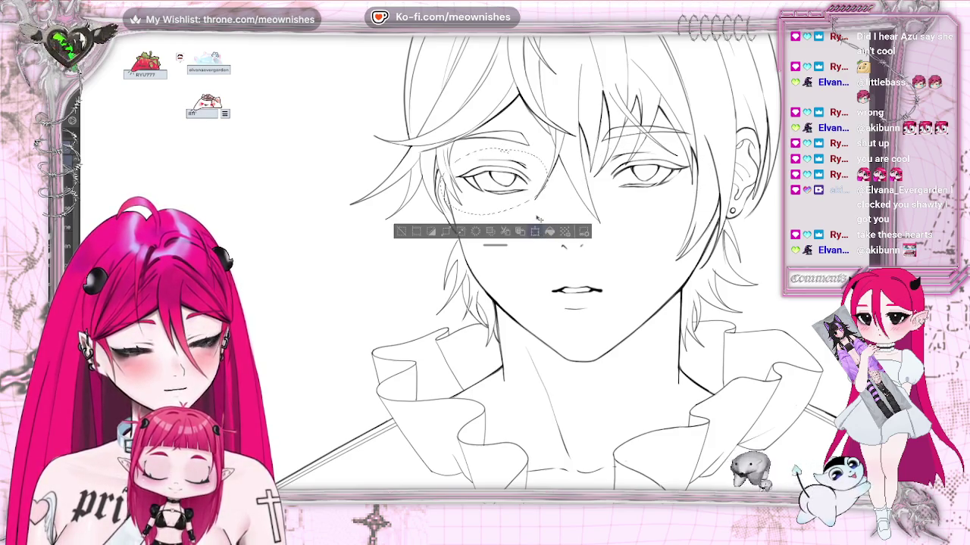
{"action": "key", "text": "ctrl+t"}
{"action": "left_click_drag", "start_coordinate": [547, 215], "coordinate": [546, 215]}
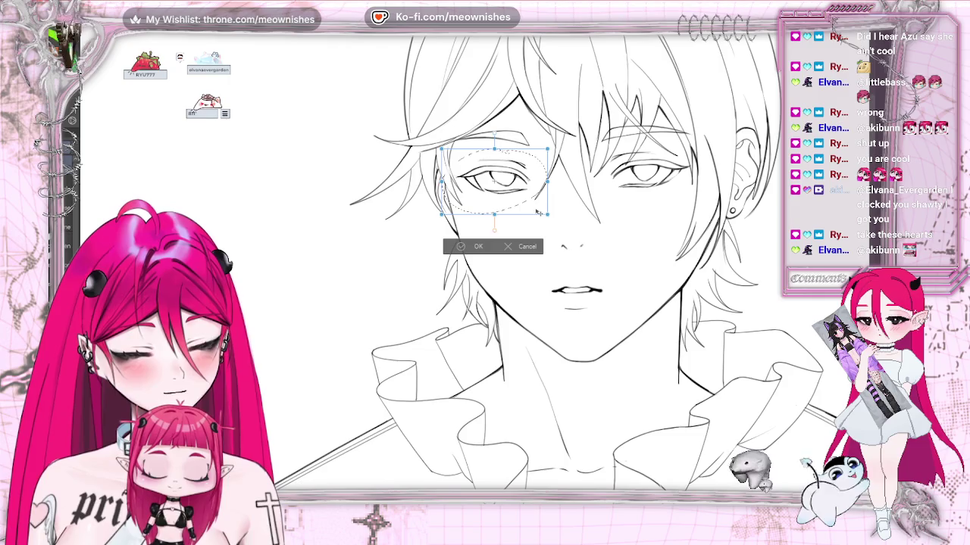
{"action": "left_click", "coordinate": [477, 247]}
{"action": "scroll", "coordinate": [366, 293], "scroll_direction": "down", "scroll_amount": 3}
{"action": "key", "text": "ctrl+d"}
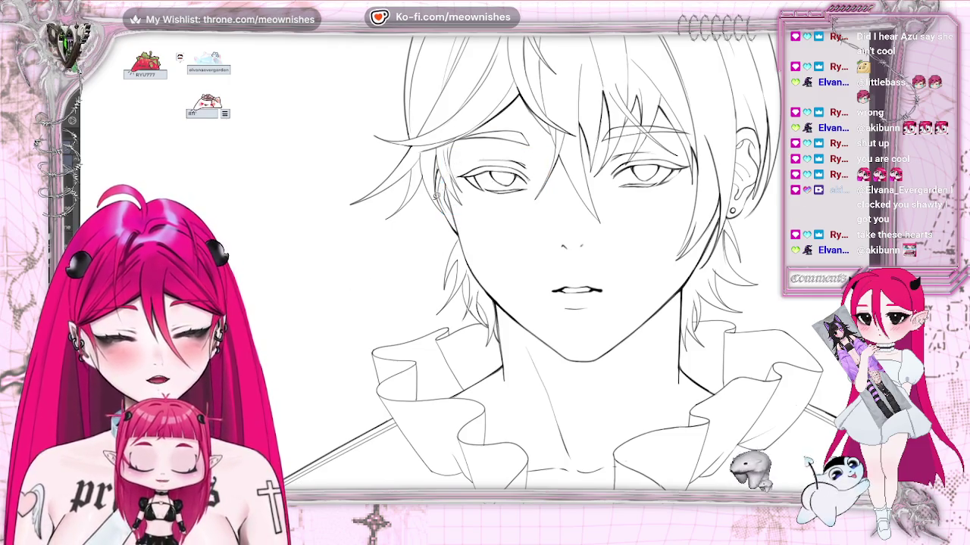
{"action": "scroll", "coordinate": [478, 257], "scroll_direction": "down", "scroll_amount": 5}
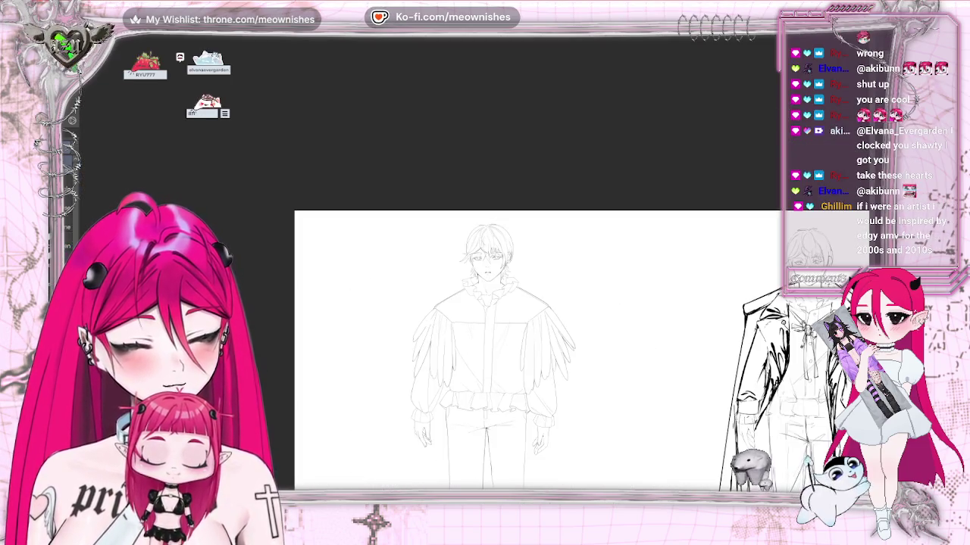
{"action": "scroll", "coordinate": [488, 254], "scroll_direction": "up", "scroll_amount": 3}
{"action": "scroll", "coordinate": [489, 254], "scroll_direction": "up", "scroll_amount": 3}
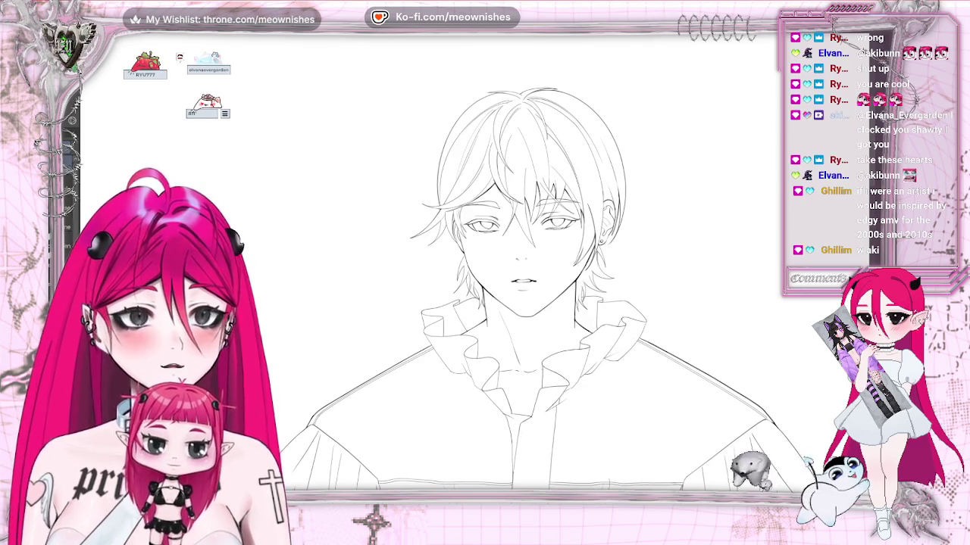
{"action": "key", "text": "Tab"}
{"action": "key", "text": "ctrl+minus"}
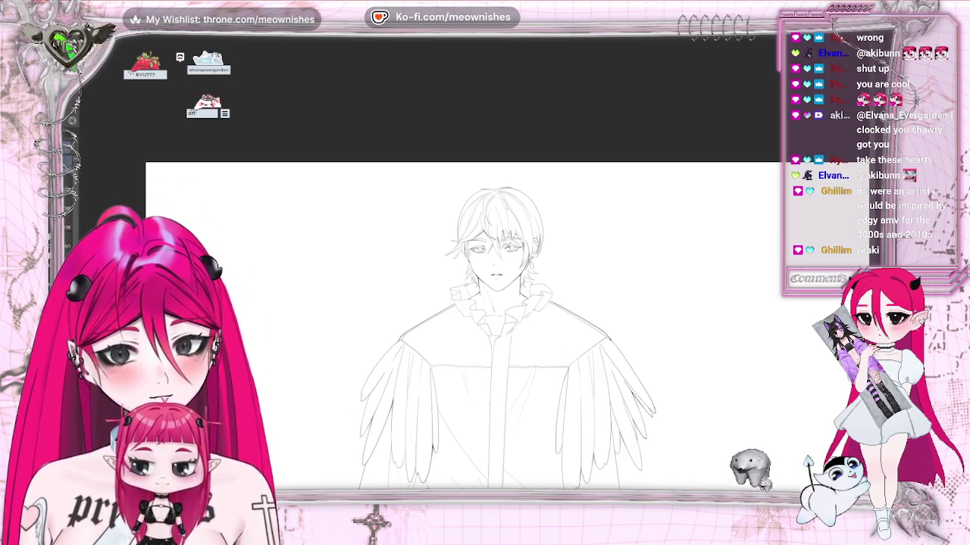
{"action": "key", "text": "ctrl+minus"}
{"action": "key", "text": "ctrl+minus"}
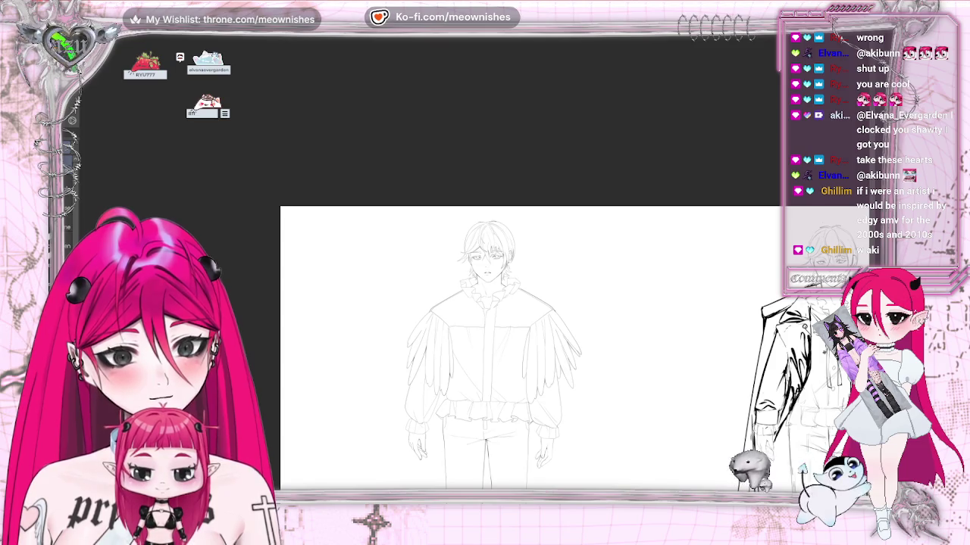
{"action": "key", "text": "ctrl+plus"}
{"action": "key", "text": "ctrl+plus"}
{"action": "key", "text": "ctrl+plus"}
{"action": "scroll", "coordinate": [470, 288], "scroll_direction": "right", "scroll_amount": 3}
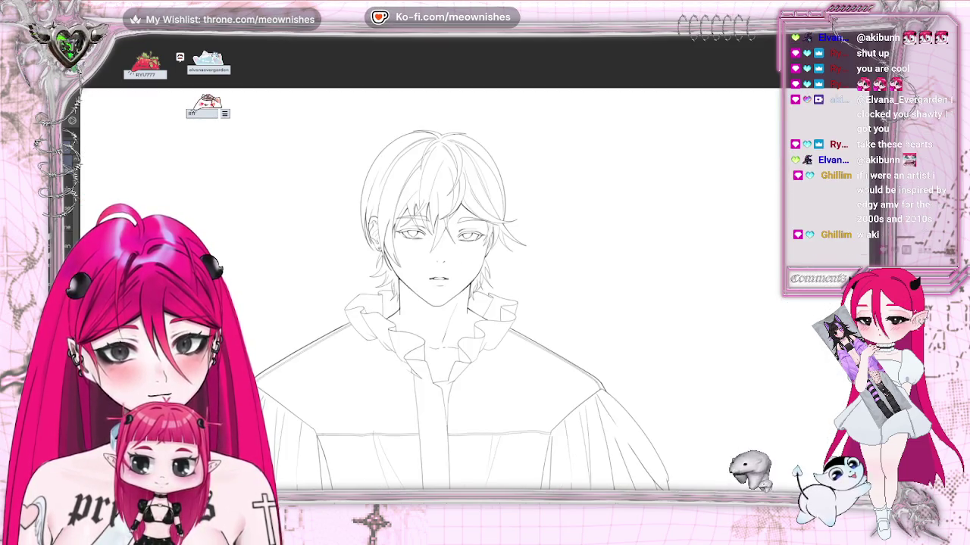
{"action": "key", "text": "ctrl+minus"}
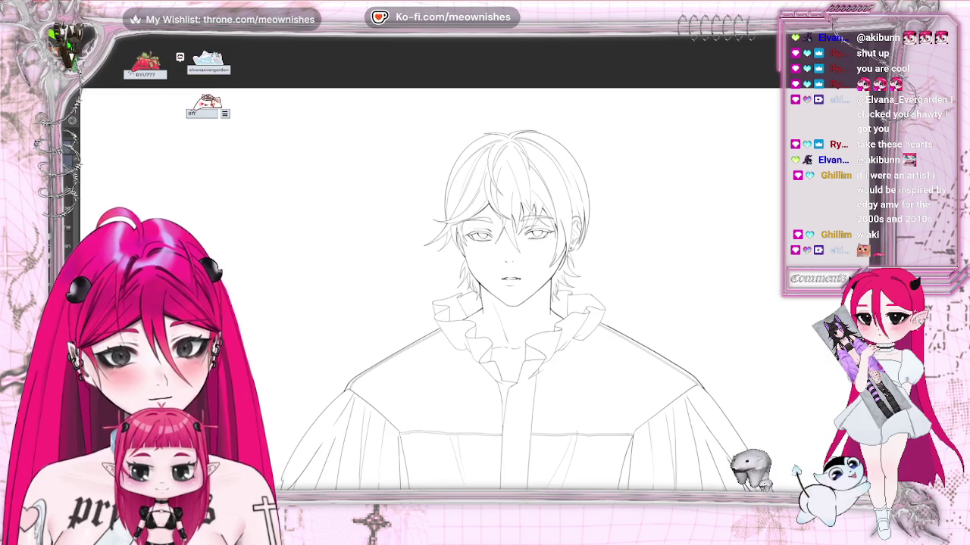
{"action": "key", "text": "ctrl+minus"}
{"action": "scroll", "coordinate": [500, 341], "scroll_direction": "down", "scroll_amount": 5}
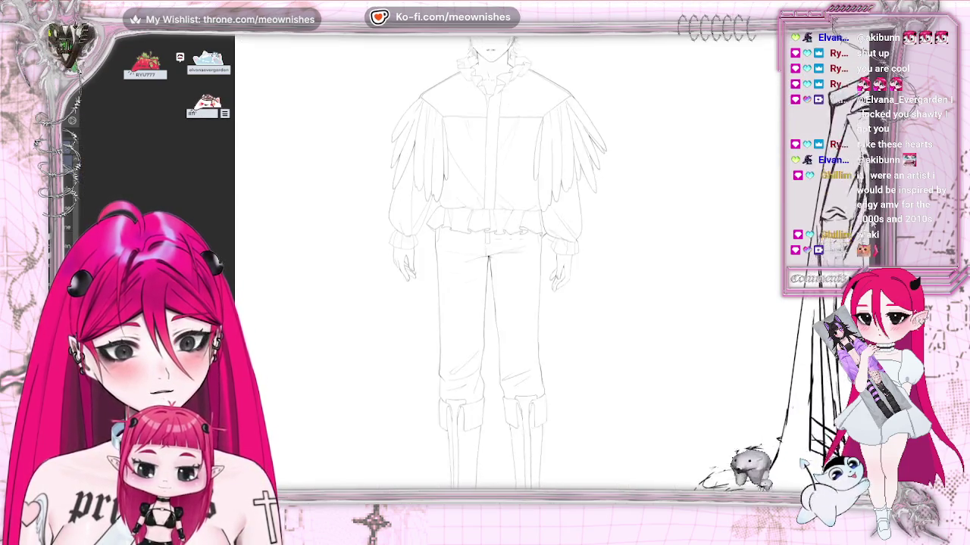
{"action": "key", "text": "ctrl+minus"}
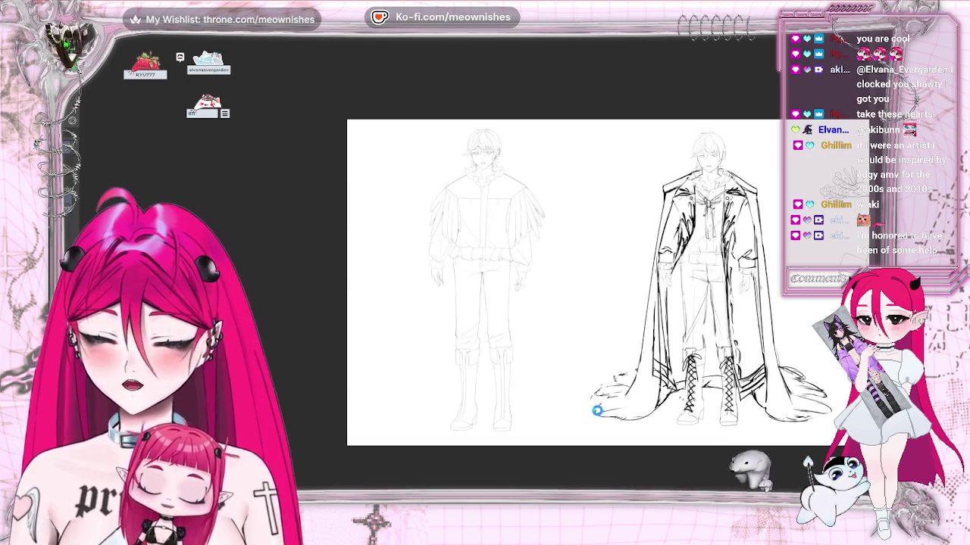
{"action": "left_click", "coordinate": [597, 410]}
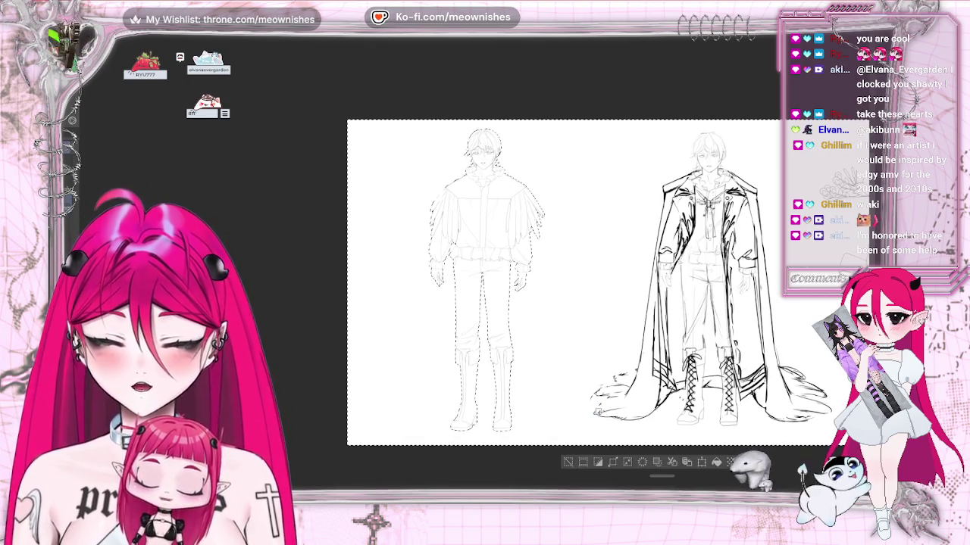
Invert the selection to isolate the winged figure, then zoom out and back in to check it.
{"action": "left_click", "coordinate": [597, 462]}
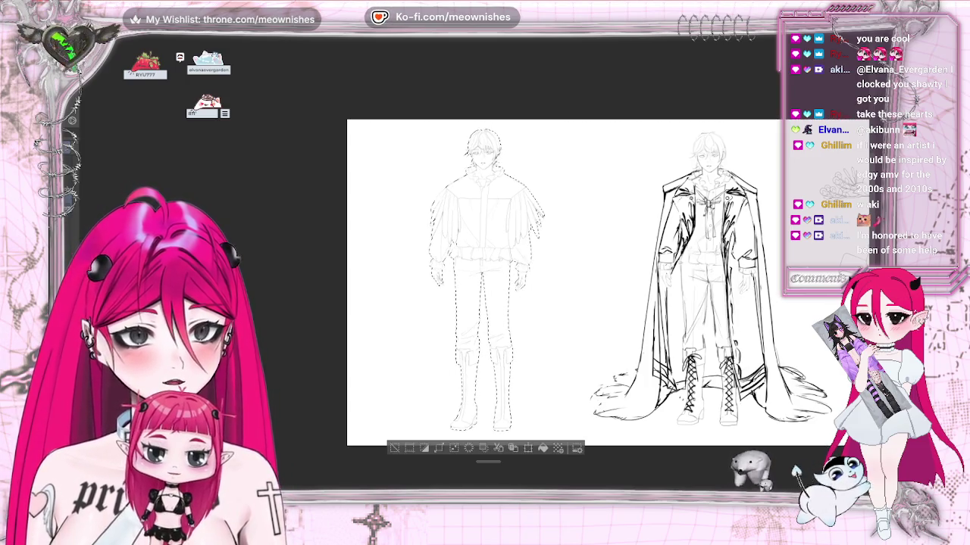
{"action": "key", "text": "ctrl+minus"}
{"action": "key", "text": "ctrl+minus"}
{"action": "key", "text": "ctrl+plus"}
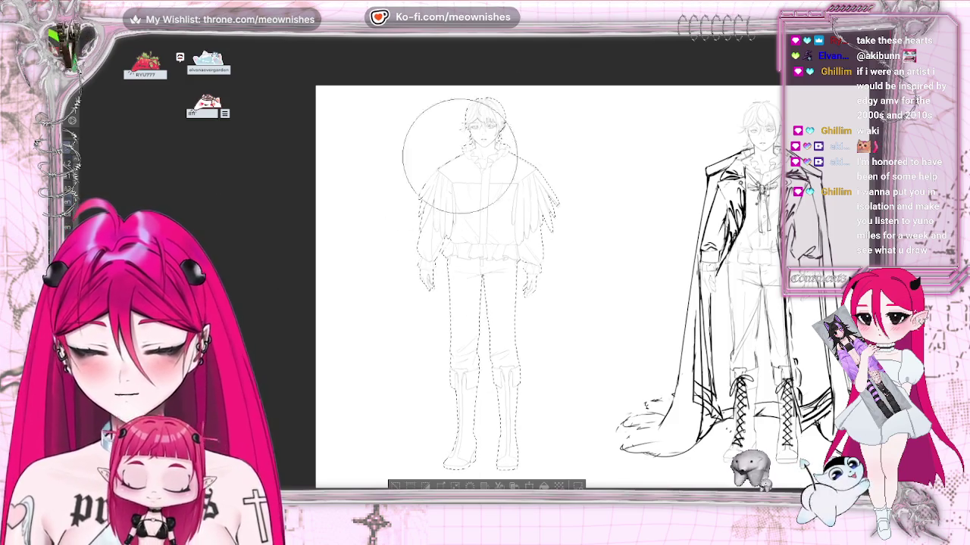
Airbrush pale pink over the figure's shirt and torso, undoing and redoing the first stroke.
{"action": "left_click_drag", "start_coordinate": [424, 175], "coordinate": [515, 167]}
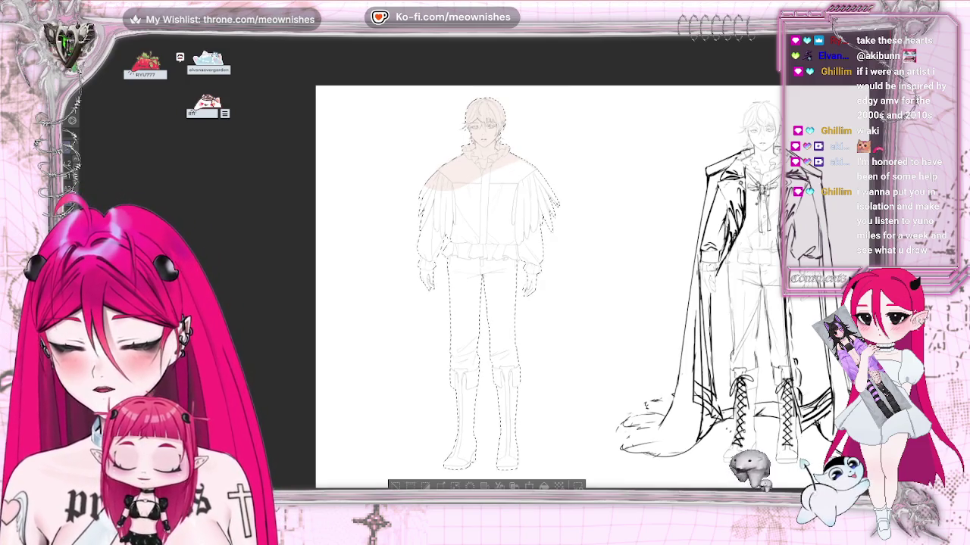
{"action": "key", "text": "ctrl+z"}
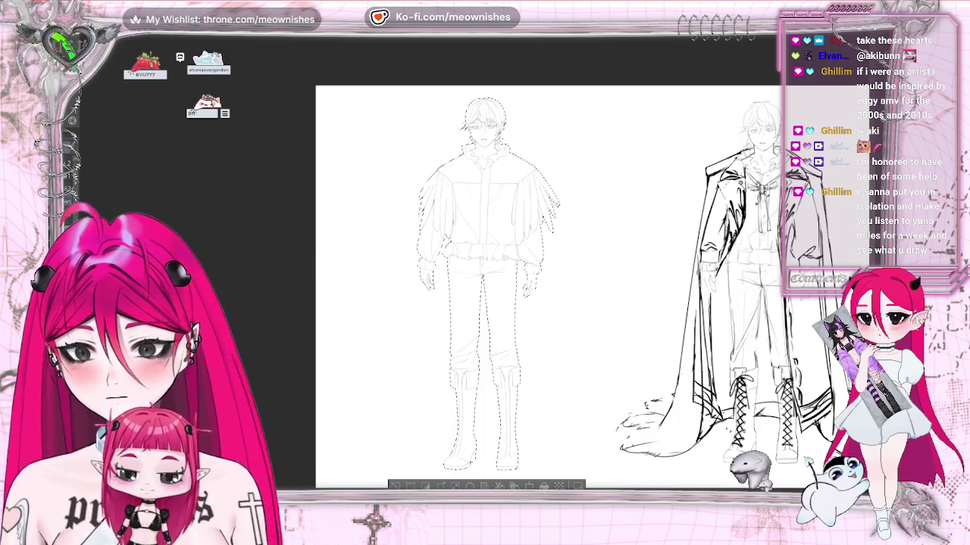
{"action": "mouse_move", "coordinate": [472, 134]}
{"action": "left_mouse_down"}
{"action": "mouse_move", "coordinate": [393, 260]}
{"action": "mouse_move", "coordinate": [573, 169]}
{"action": "mouse_move", "coordinate": [538, 247]}
{"action": "left_mouse_up"}
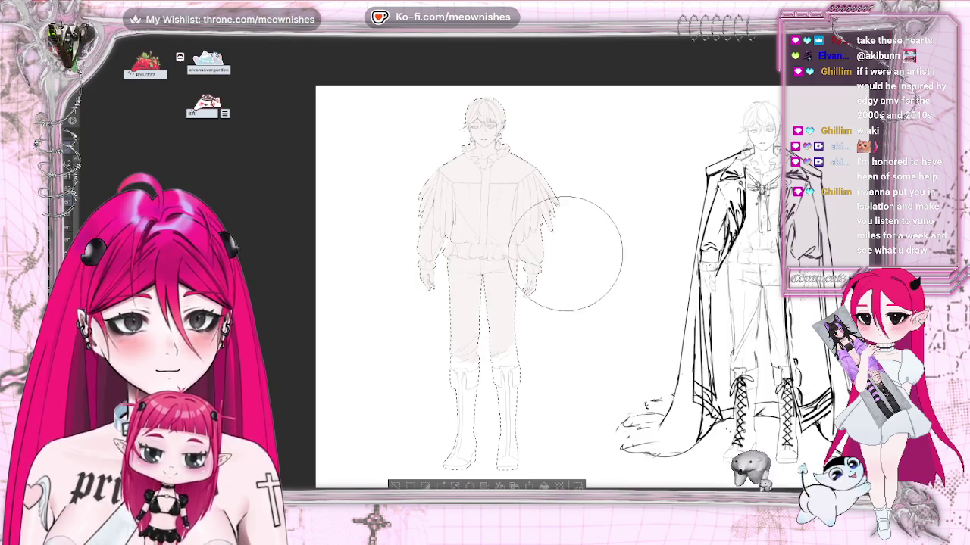
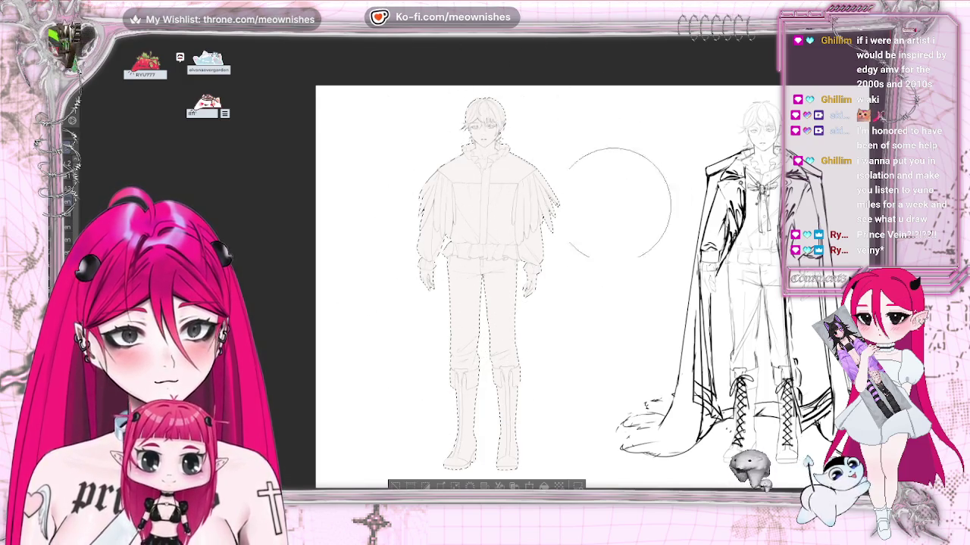
Clear the selection and mirror the canvas horizontally to check the figure.
{"action": "key", "text": "ctrl+d"}
{"action": "scroll", "coordinate": [470, 276], "scroll_direction": "up", "scroll_amount": 1}
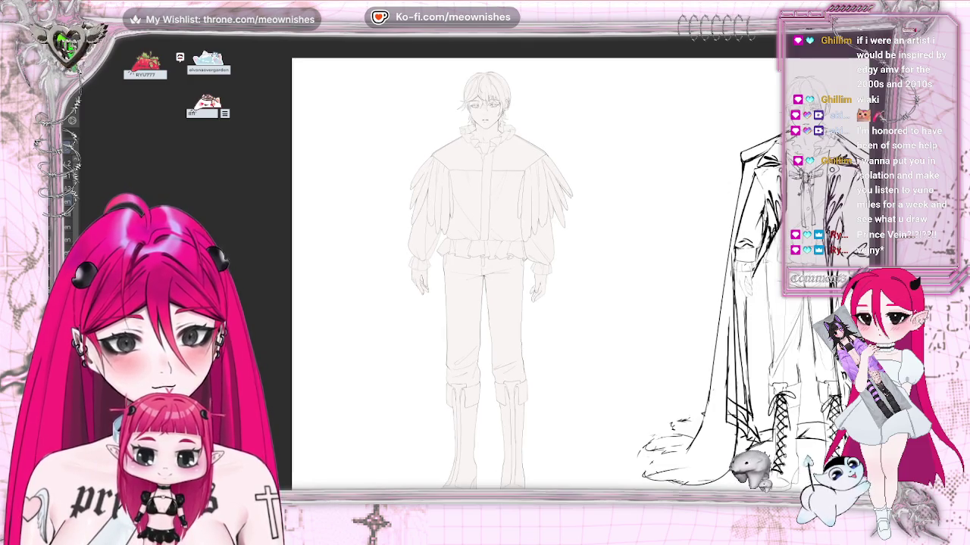
{"action": "scroll", "coordinate": [606, 278], "scroll_direction": "down", "scroll_amount": 2}
{"action": "scroll", "coordinate": [539, 279], "scroll_direction": "down", "scroll_amount": 2}
{"action": "scroll", "coordinate": [539, 279], "scroll_direction": "up", "scroll_amount": 2}
{"action": "scroll", "coordinate": [477, 280], "scroll_direction": "up", "scroll_amount": 2}
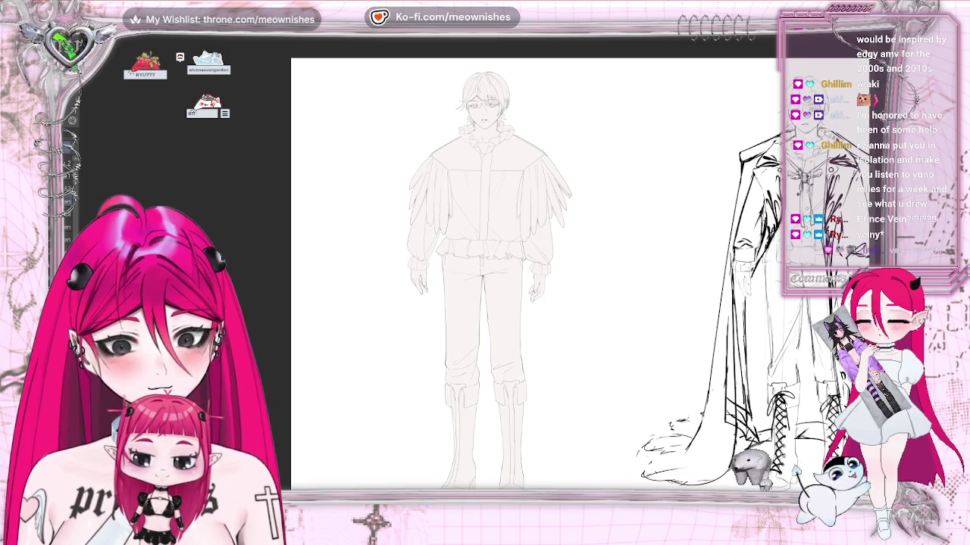
{"action": "key", "text": "h"}
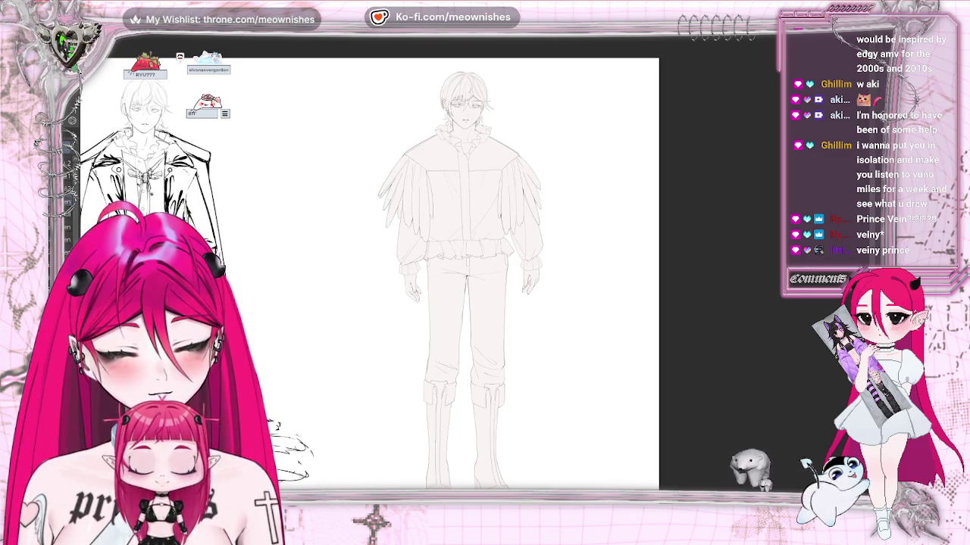
{"action": "key", "text": "h"}
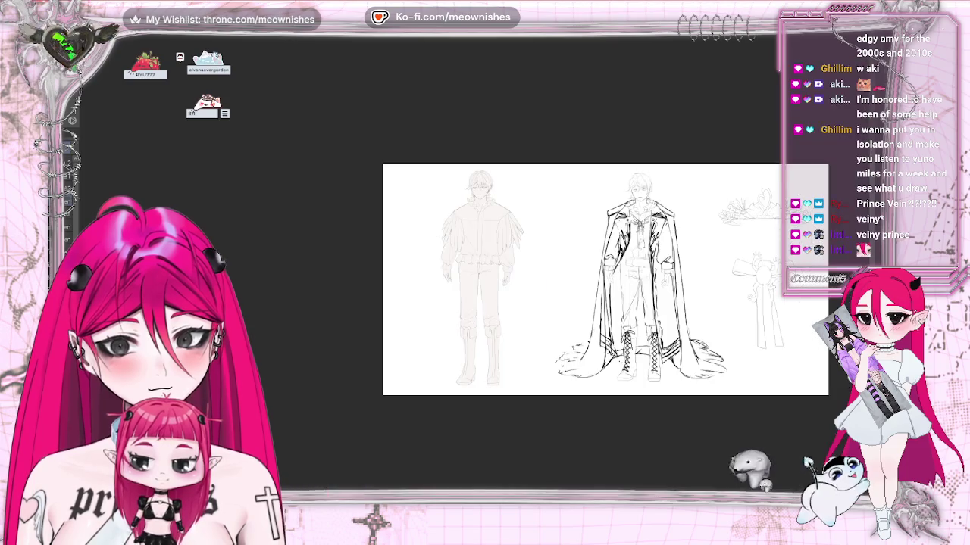
{"action": "scroll", "coordinate": [606, 278], "scroll_direction": "down", "scroll_amount": 2}
{"action": "scroll", "coordinate": [640, 291], "scroll_direction": "up", "scroll_amount": 5}
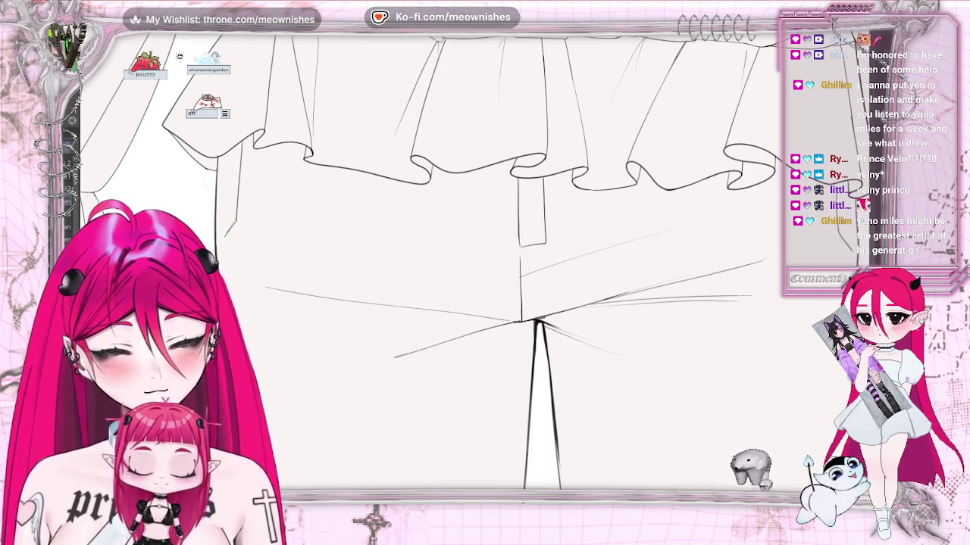
Zoom in on the head and nudge the head and shoulder feathers slightly up.
{"action": "key", "text": "ctrl+minus"}
{"action": "key", "text": "ctrl+minus"}
{"action": "key", "text": "ctrl+minus"}
{"action": "key", "text": "ctrl+minus"}
{"action": "key", "text": "ctrl+plus"}
{"action": "scroll", "coordinate": [500, 265], "scroll_direction": "up", "scroll_amount": 2}
{"action": "key", "text": "ctrl+z"}
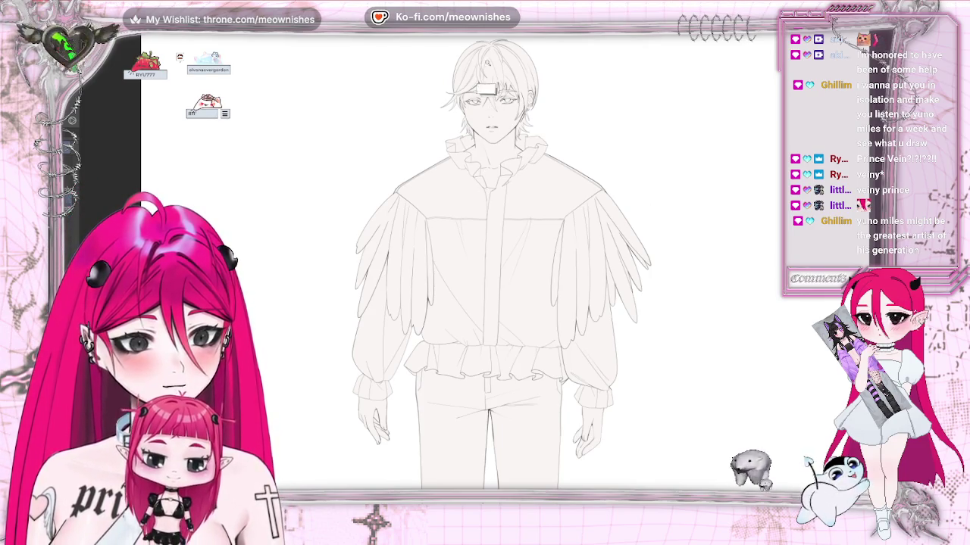
Lasso the hair around the head, adding the jaw side and left cheek areas.
{"action": "left_click_drag", "start_coordinate": [454, 76], "coordinate": [459, 72]}
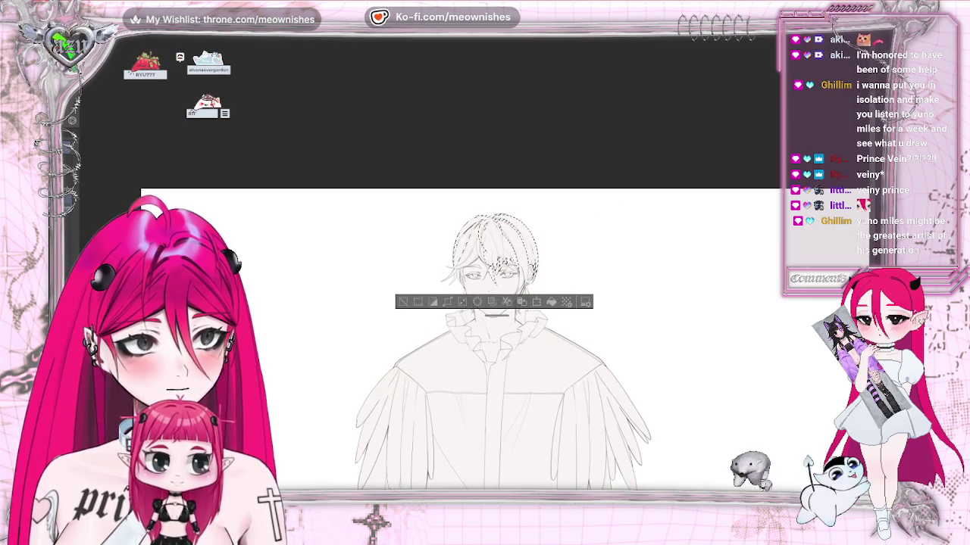
{"action": "scroll", "coordinate": [515, 228], "scroll_direction": "up", "scroll_amount": 3}
{"action": "scroll", "coordinate": [469, 269], "scroll_direction": "up", "scroll_amount": 1}
{"action": "scroll", "coordinate": [469, 269], "scroll_direction": "up", "scroll_amount": 1}
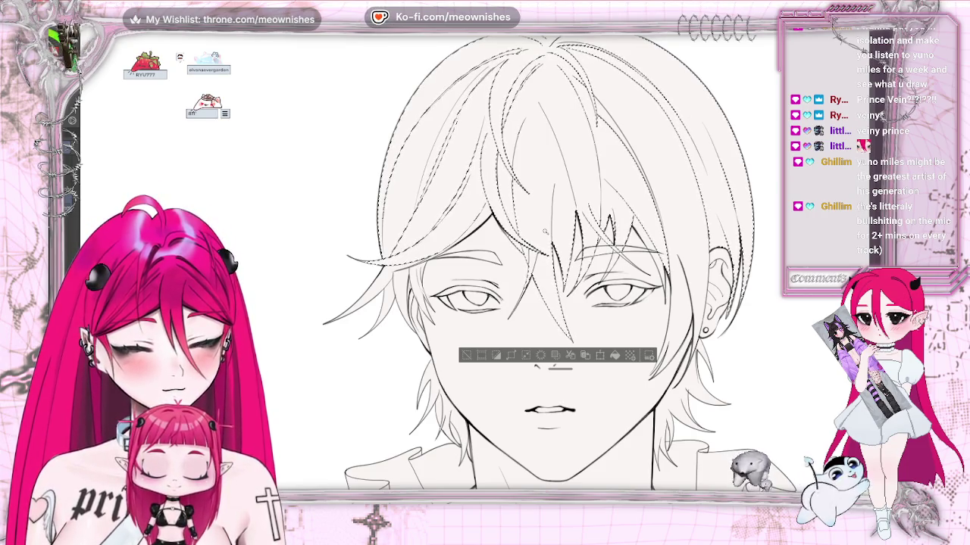
{"action": "left_click_drag", "start_coordinate": [681, 311], "coordinate": [665, 297]}
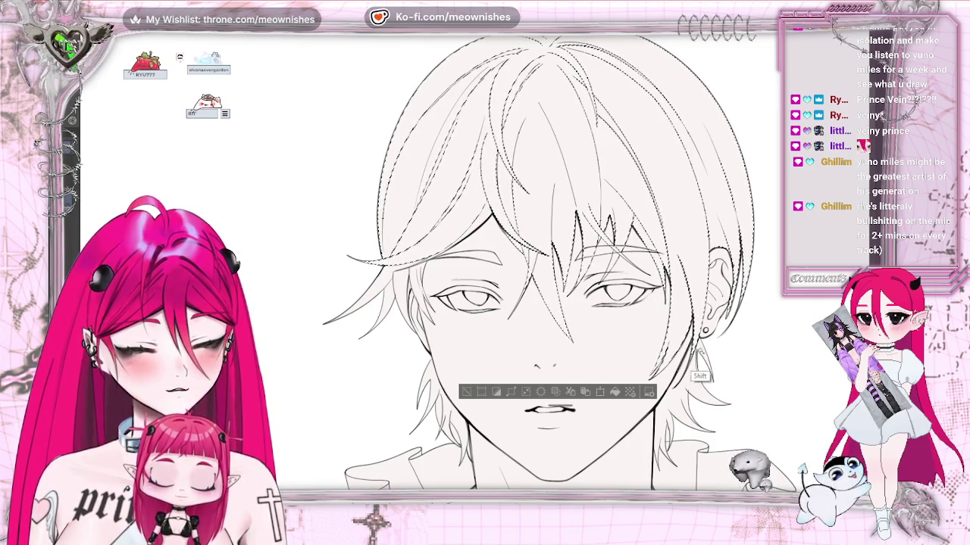
{"action": "left_click_drag", "start_coordinate": [688, 384], "coordinate": [692, 403]}
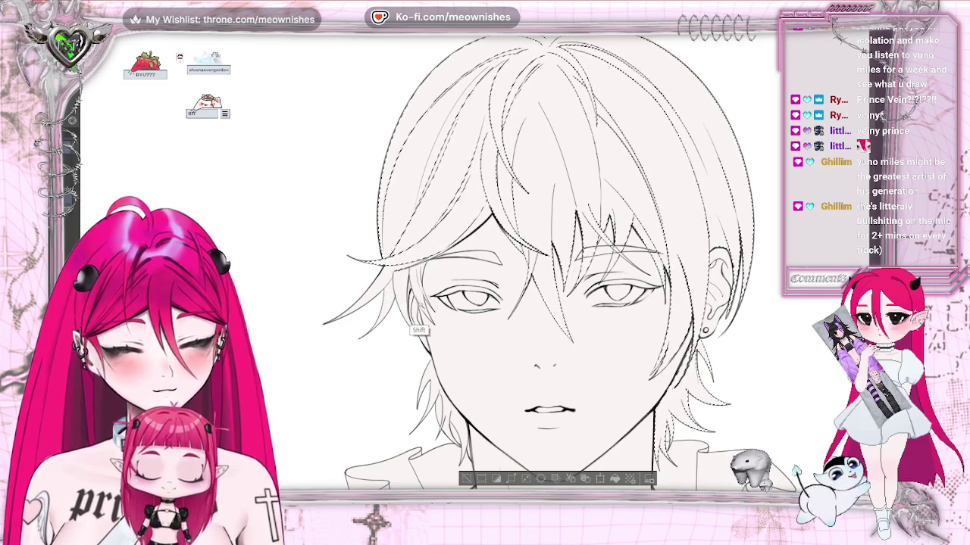
{"action": "left_click_drag", "start_coordinate": [384, 310], "coordinate": [390, 322]}
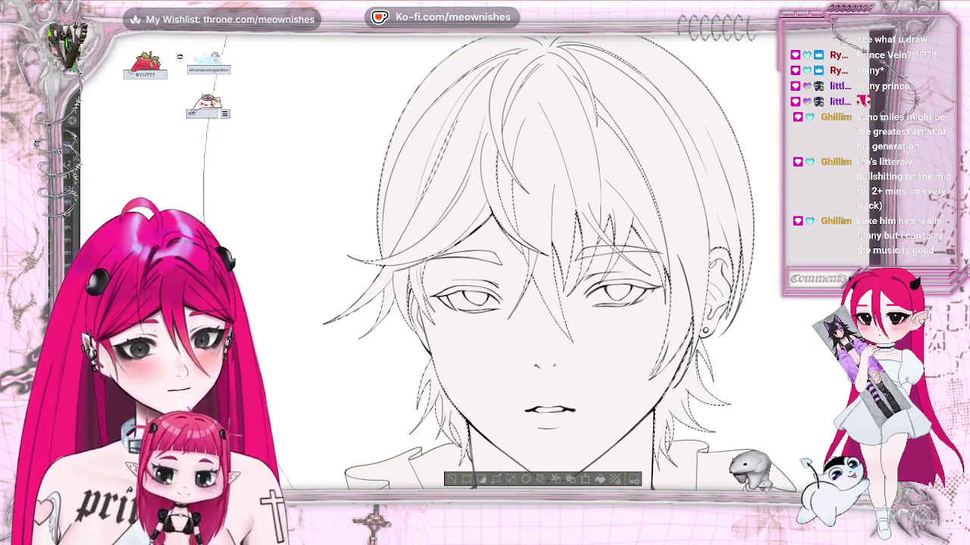
Fill the hair selection solid black, comparing before and after with undo and redo.
{"action": "key", "text": "alt+BackSpace"}
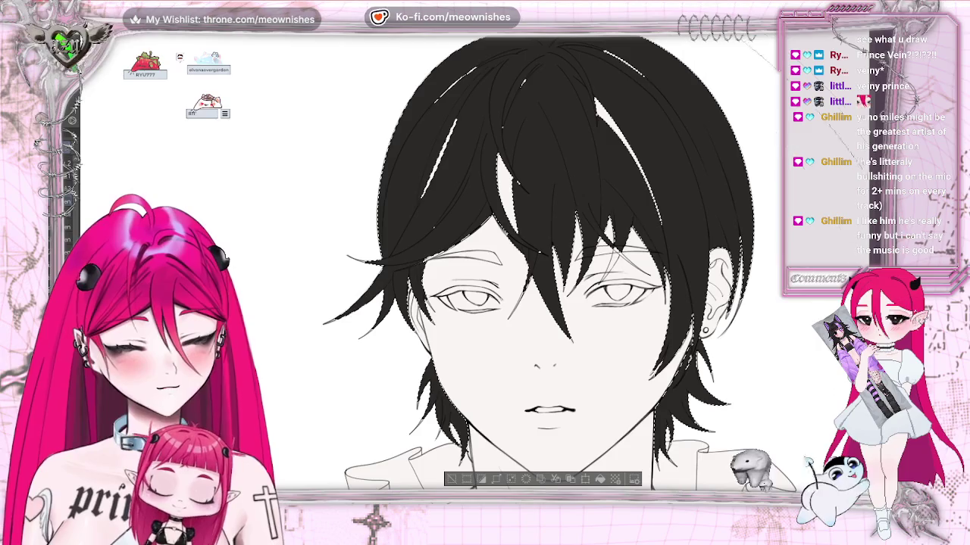
{"action": "key", "text": "ctrl+d"}
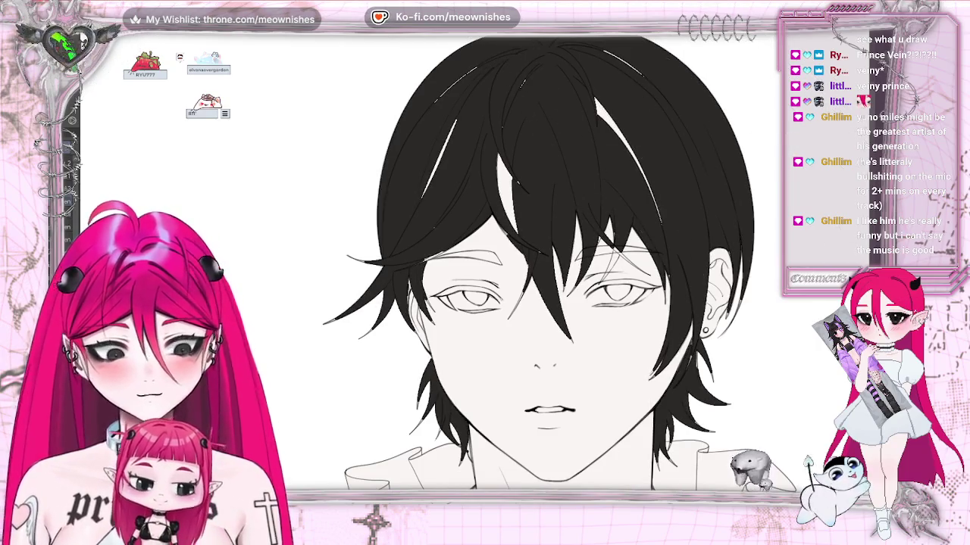
{"action": "key", "text": "ctrl+z"}
{"action": "key", "text": "ctrl+z"}
{"action": "key", "text": "ctrl+z"}
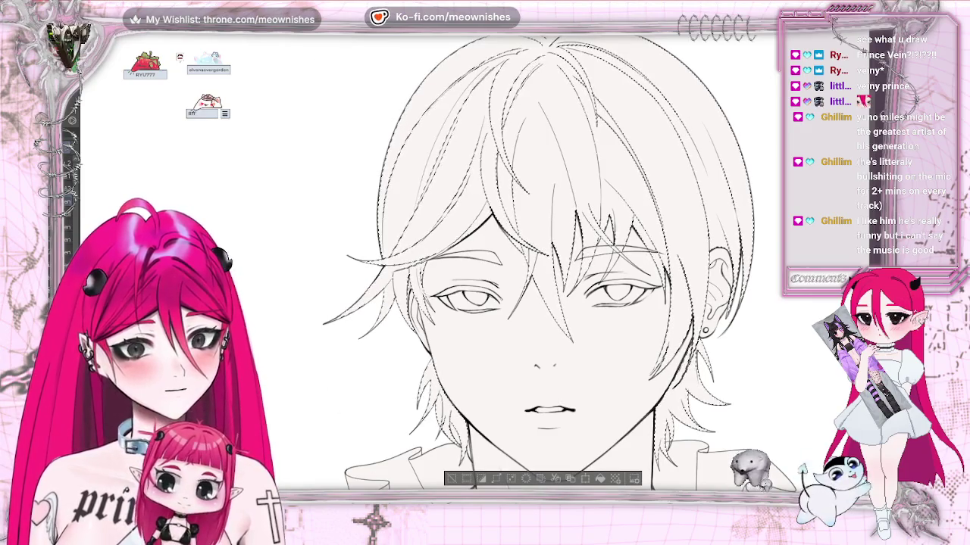
{"action": "key", "text": "ctrl+y"}
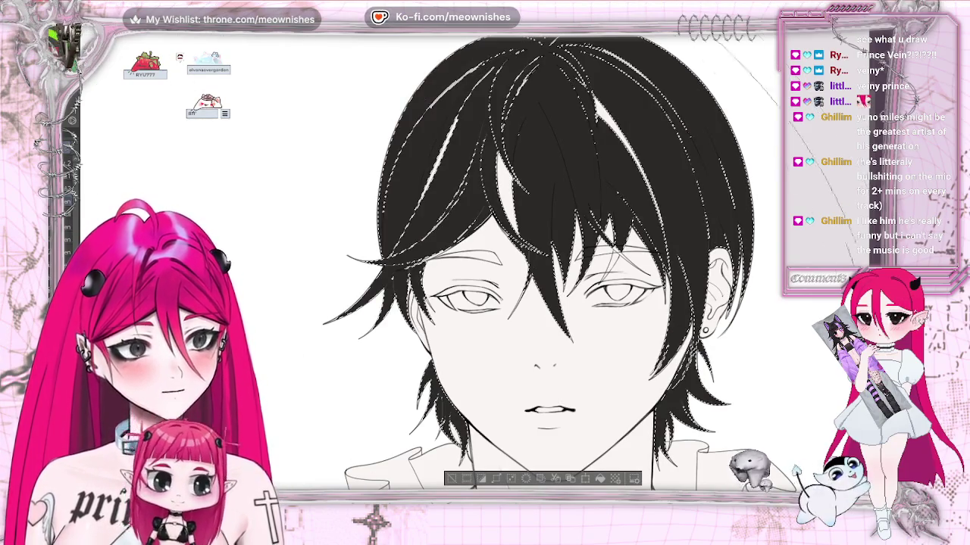
{"action": "key", "text": "ctrl+d"}
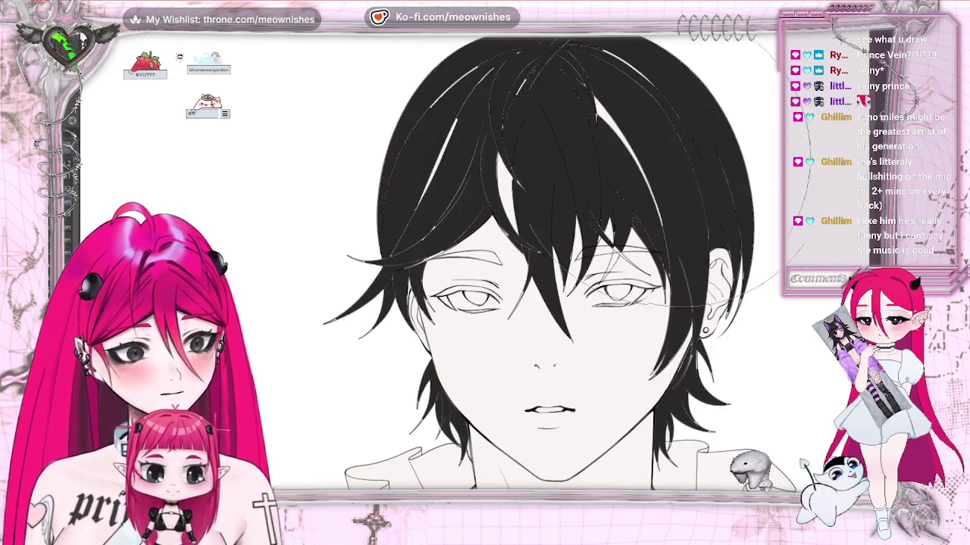
{"action": "key", "text": "ctrl+z"}
{"action": "key", "text": "ctrl+z"}
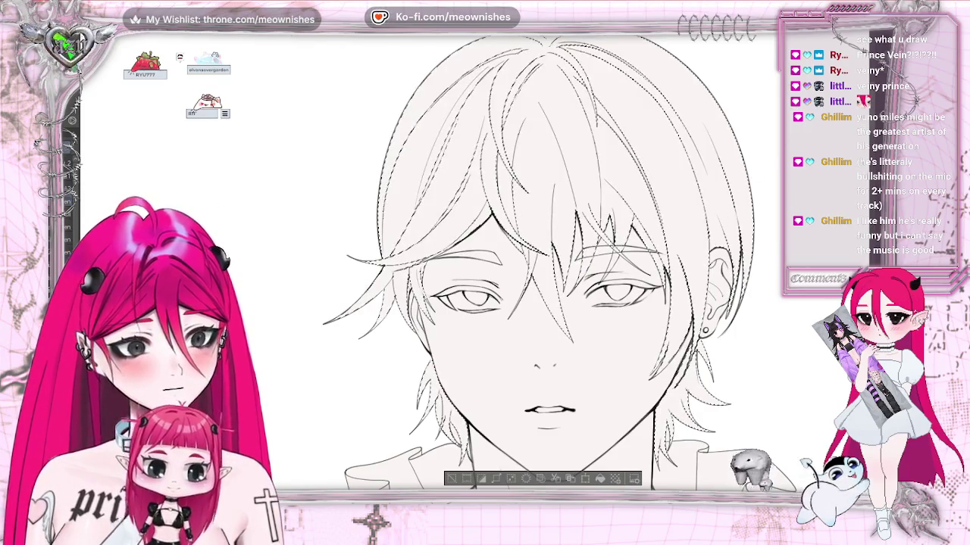
{"action": "key", "text": "ctrl+y"}
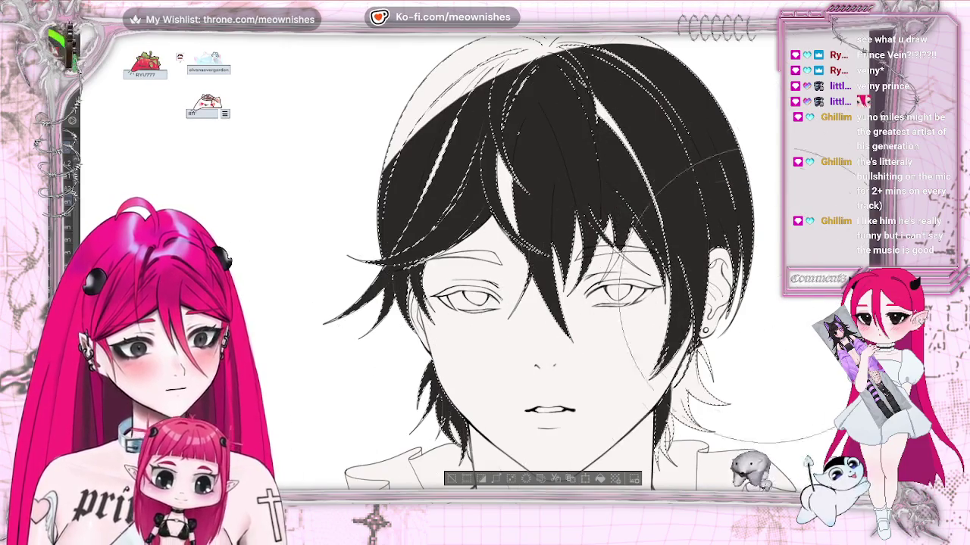
Paint black over the white streaks at the top and right side of the hair.
{"action": "left_click_drag", "start_coordinate": [469, 114], "coordinate": [470, 316]}
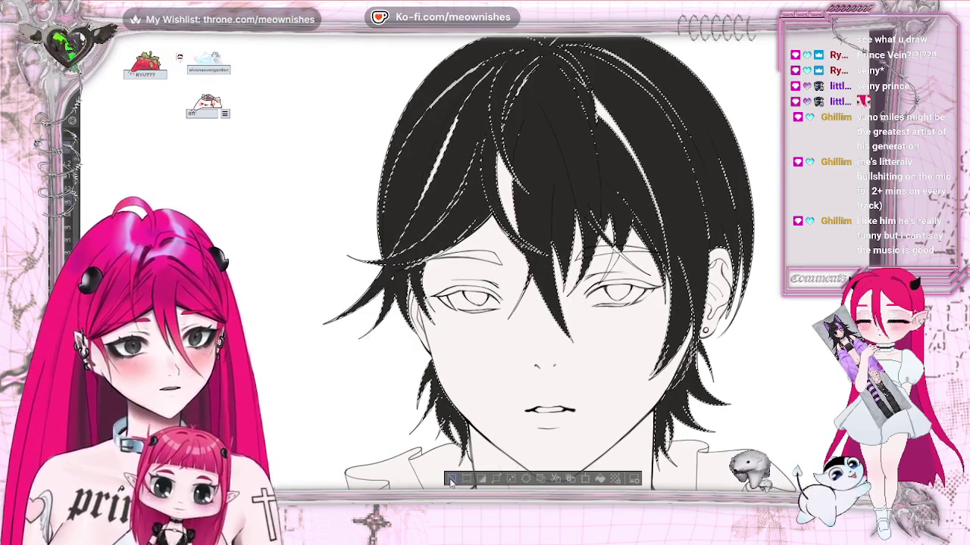
{"action": "key", "text": "ctrl+d"}
{"action": "left_click_drag", "start_coordinate": [568, 128], "coordinate": [378, 83]}
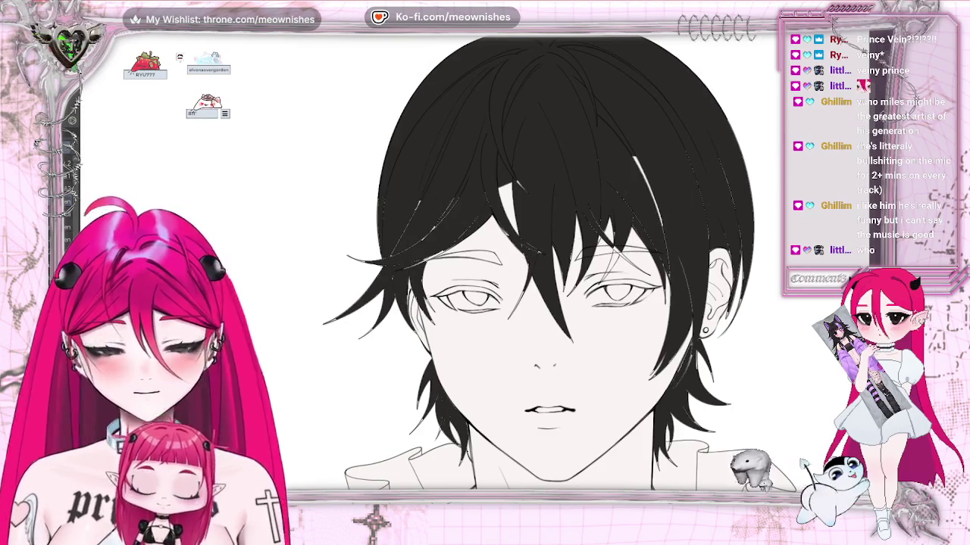
{"action": "key", "text": "bracketleft"}
{"action": "key", "text": "bracketleft"}
{"action": "key", "text": "bracketleft"}
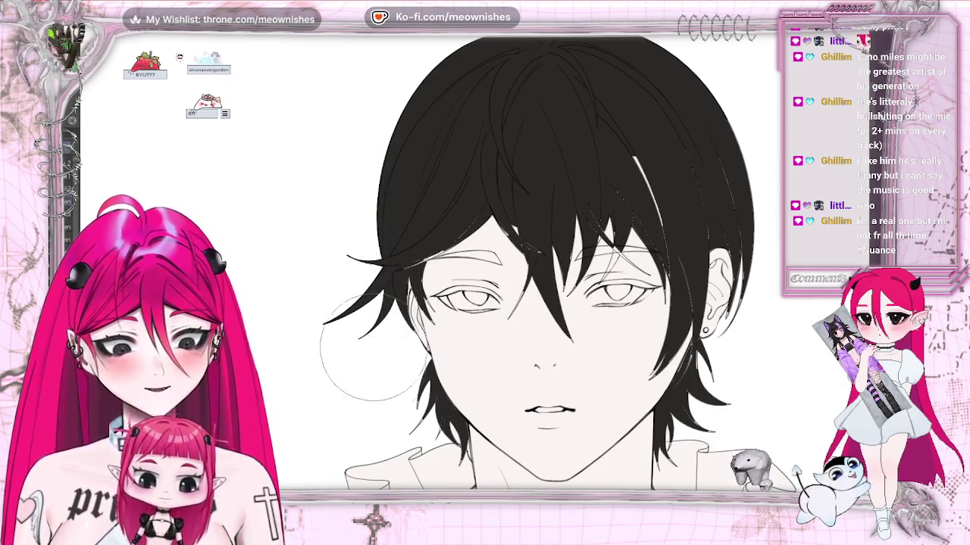
{"action": "left_click_drag", "start_coordinate": [632, 163], "coordinate": [682, 220]}
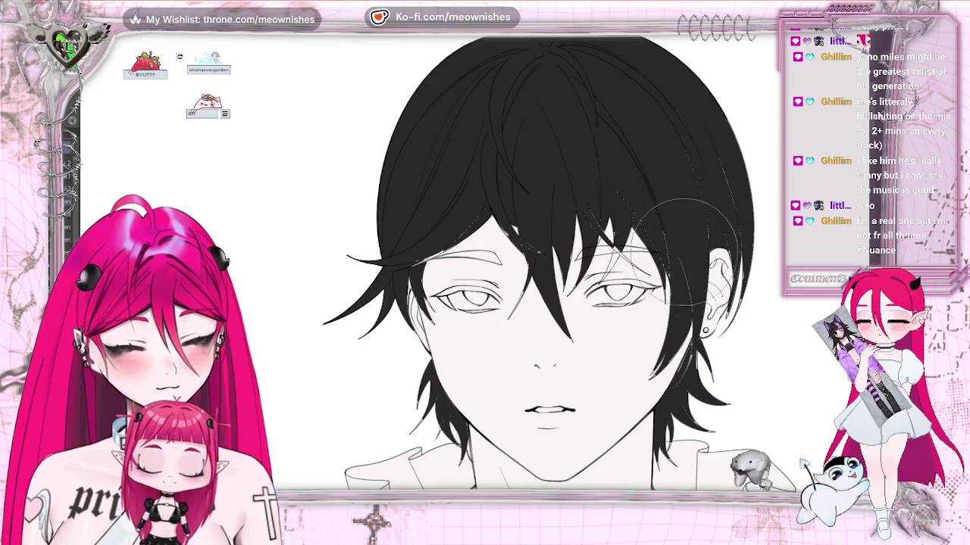
With a smaller brush, paint darker black strands into the hair above the eyes.
{"action": "left_click_drag", "start_coordinate": [698, 188], "coordinate": [712, 182]}
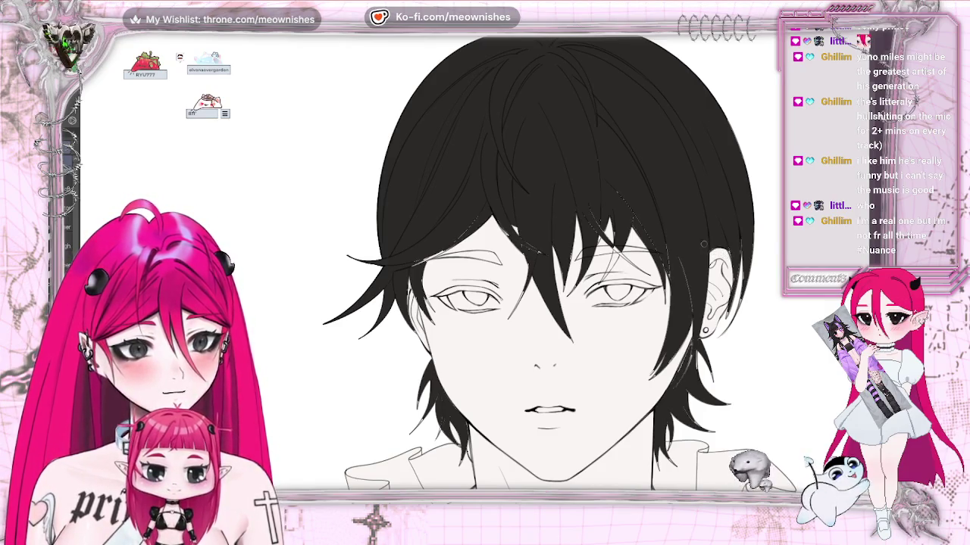
{"action": "scroll", "coordinate": [473, 277], "scroll_direction": "up", "scroll_amount": 2}
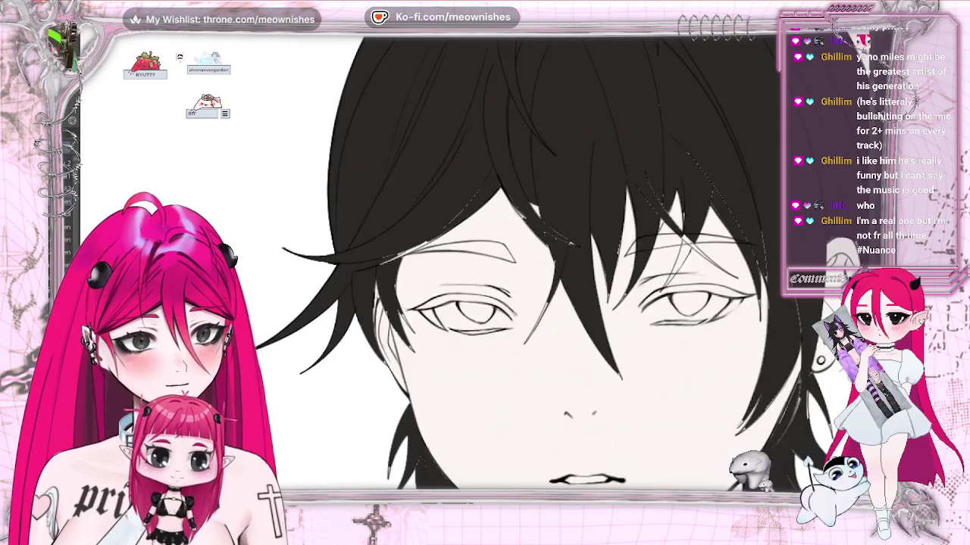
{"action": "scroll", "coordinate": [475, 269], "scroll_direction": "up", "scroll_amount": 1}
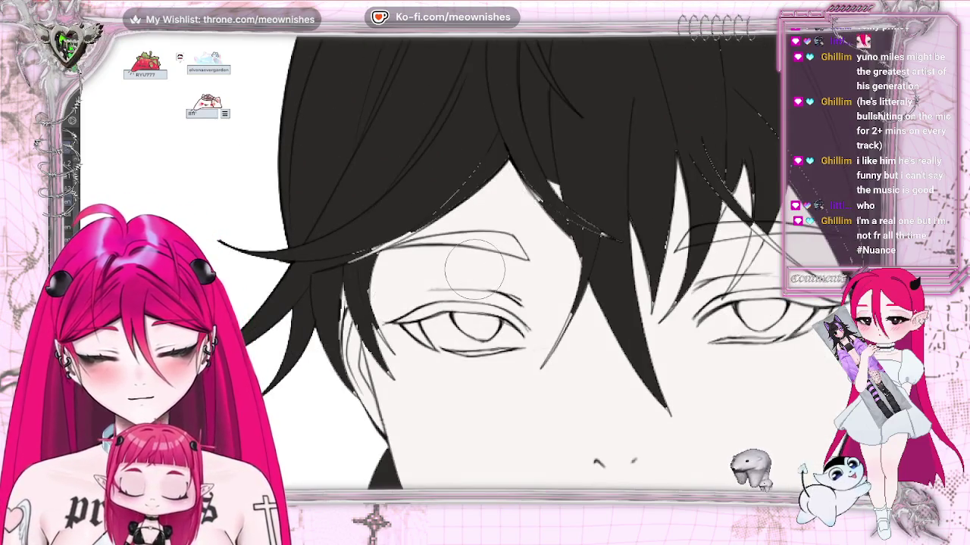
{"action": "key", "text": "bracketleft"}
{"action": "key", "text": "bracketleft"}
{"action": "key", "text": "bracketleft"}
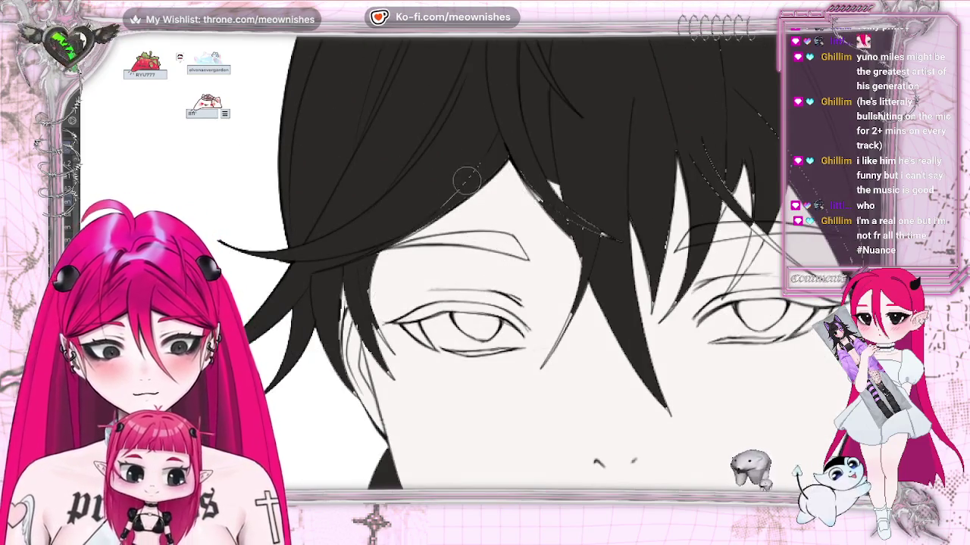
{"action": "left_click_drag", "start_coordinate": [371, 255], "coordinate": [518, 137]}
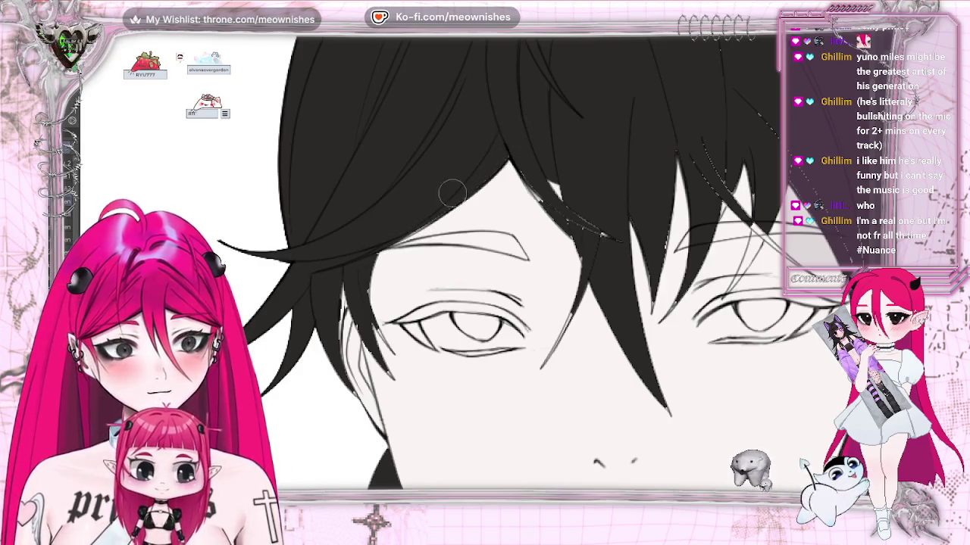
{"action": "left_click_drag", "start_coordinate": [513, 141], "coordinate": [399, 223]}
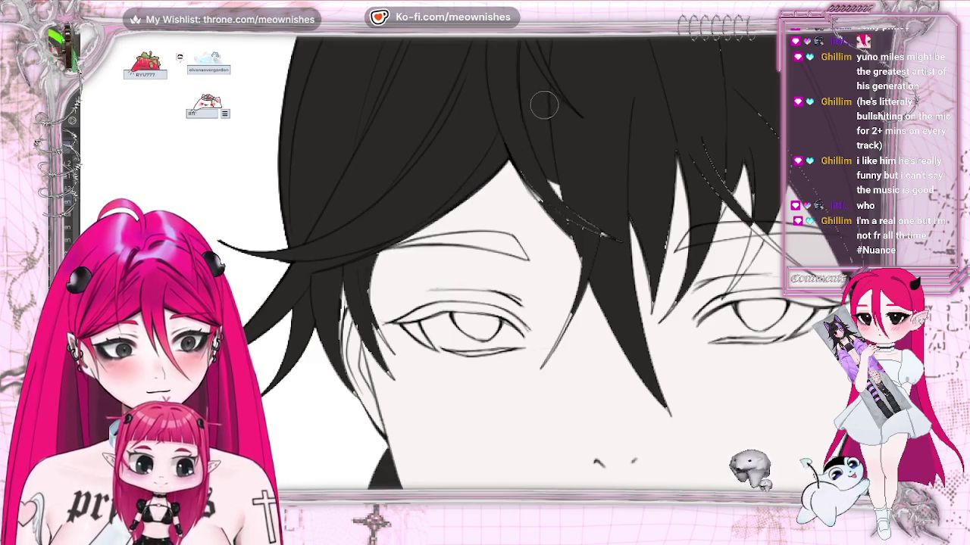
{"action": "mouse_move", "coordinate": [512, 151]}
{"action": "left_mouse_down"}
{"action": "mouse_move", "coordinate": [565, 223]}
{"action": "mouse_move", "coordinate": [534, 203]}
{"action": "left_mouse_up"}
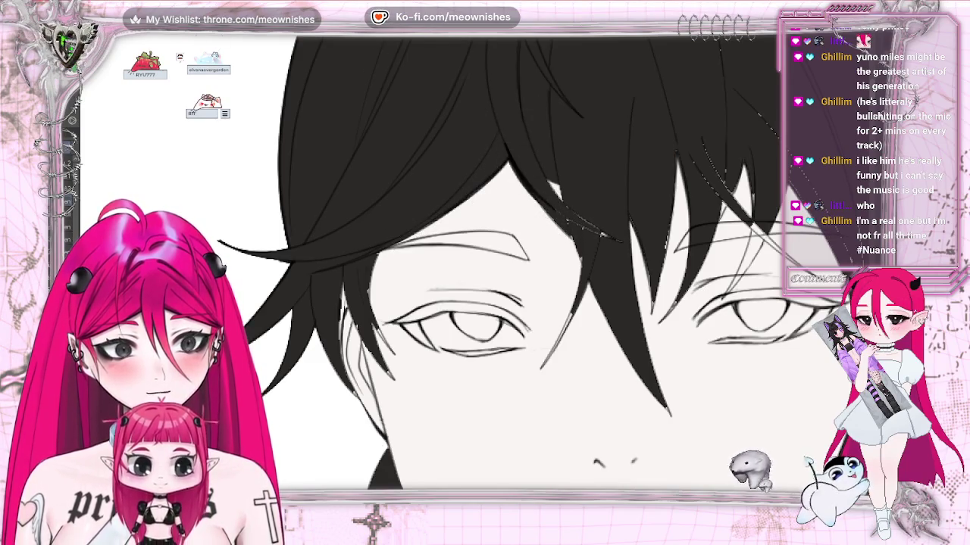
{"action": "left_click_drag", "start_coordinate": [513, 155], "coordinate": [574, 238]}
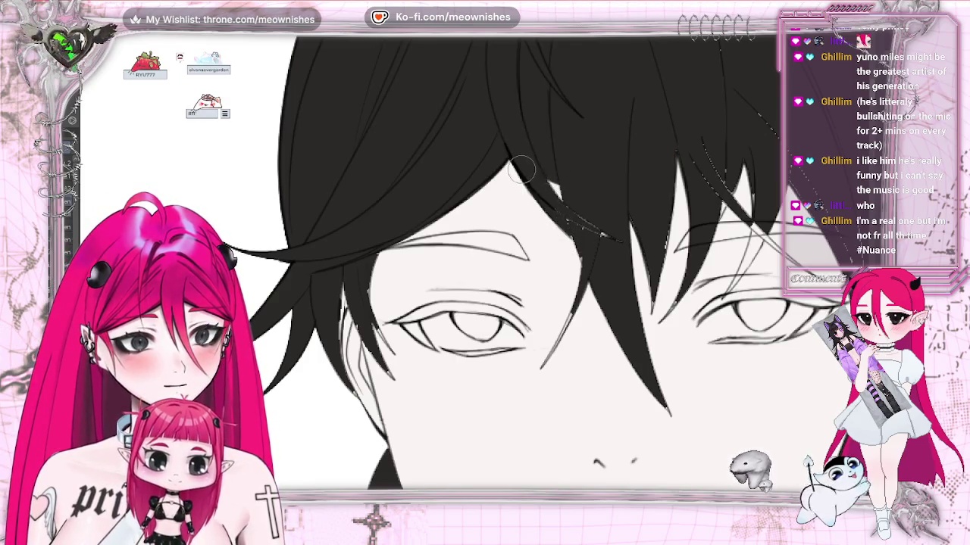
{"action": "left_click_drag", "start_coordinate": [523, 144], "coordinate": [621, 260]}
{"action": "left_click_drag", "start_coordinate": [572, 240], "coordinate": [574, 257]}
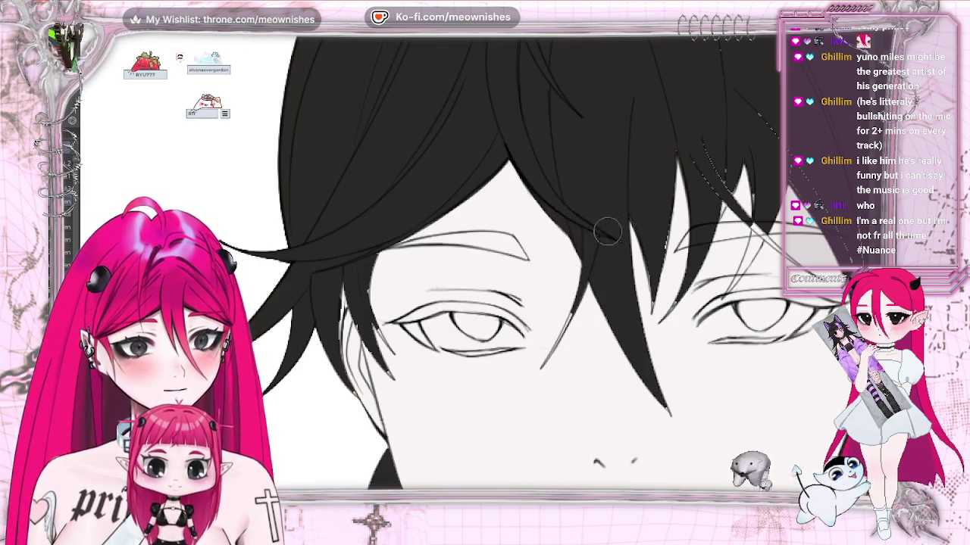
{"action": "left_click_drag", "start_coordinate": [616, 219], "coordinate": [561, 337]}
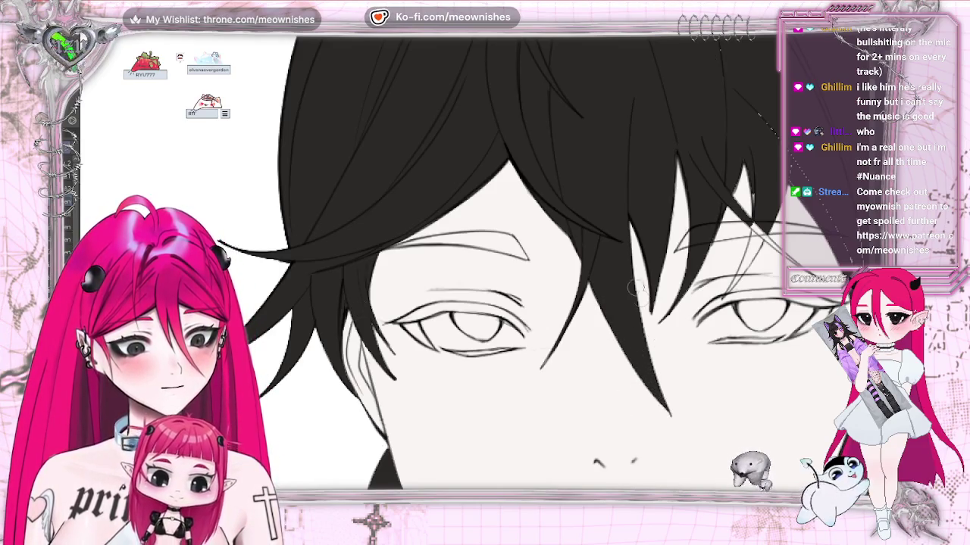
{"action": "scroll", "coordinate": [470, 265], "scroll_direction": "down", "scroll_amount": 10}
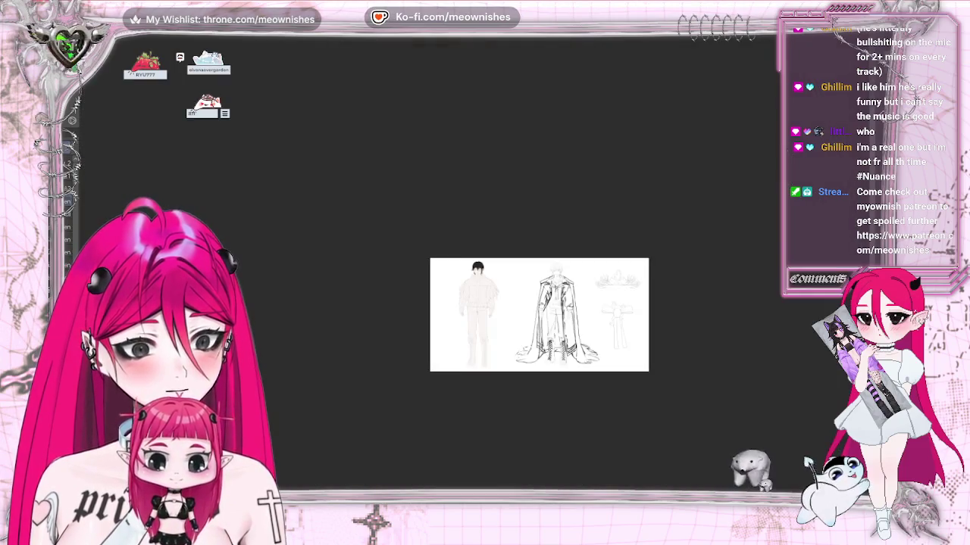
{"action": "scroll", "coordinate": [470, 265], "scroll_direction": "up", "scroll_amount": 5}
{"action": "scroll", "coordinate": [487, 265], "scroll_direction": "up", "scroll_amount": 3}
{"action": "scroll", "coordinate": [487, 265], "scroll_direction": "up", "scroll_amount": 3}
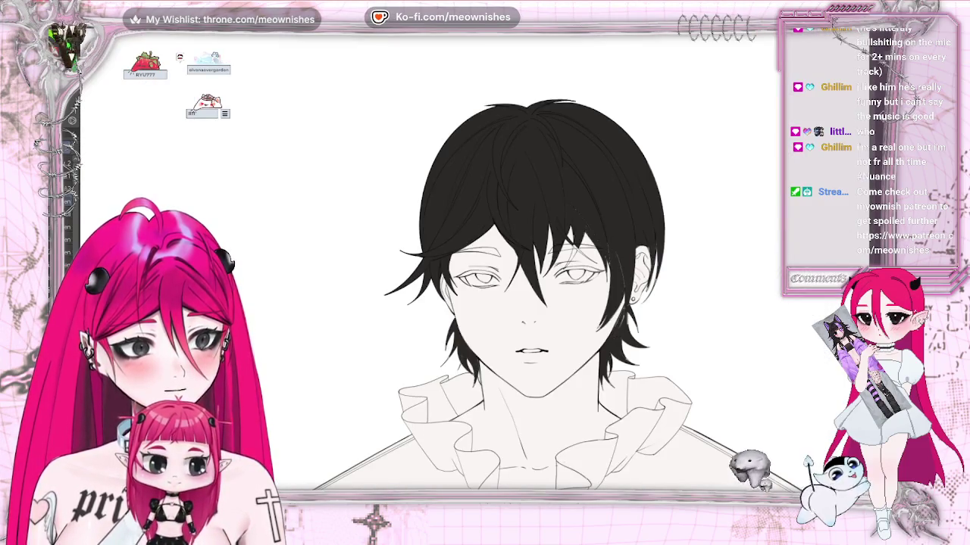
{"action": "key", "text": "m"}
{"action": "key", "text": "ctrl+0"}
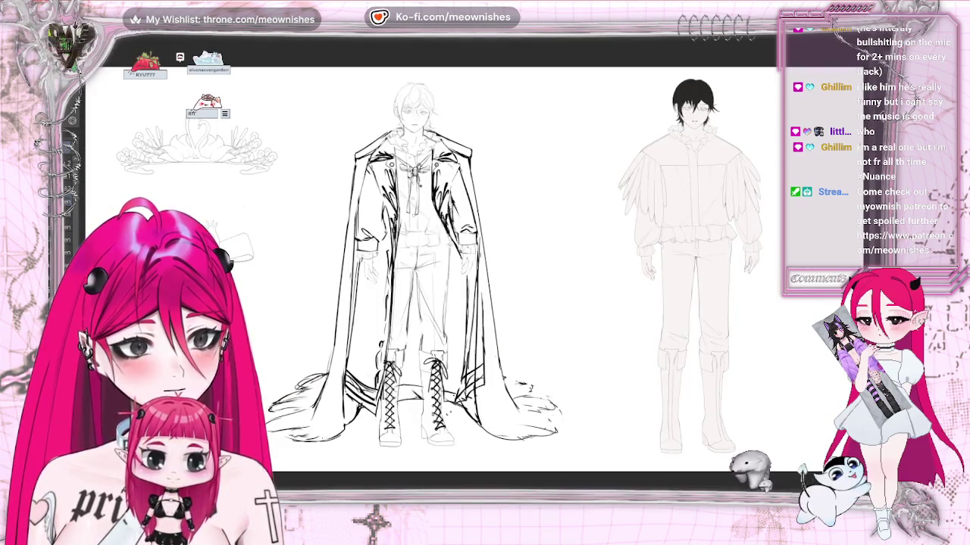
{"action": "key", "text": "m"}
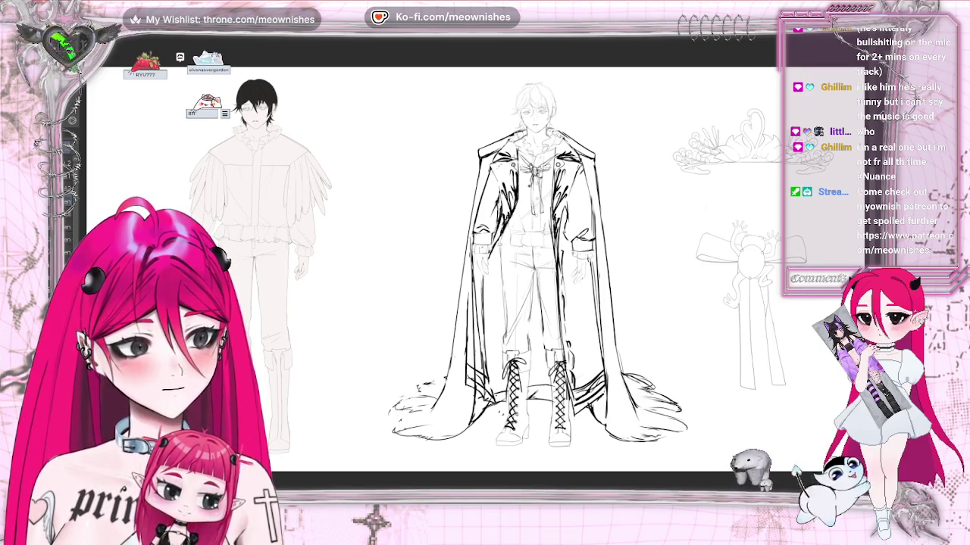
{"action": "left_click_drag", "start_coordinate": [485, 265], "coordinate": [685, 265]}
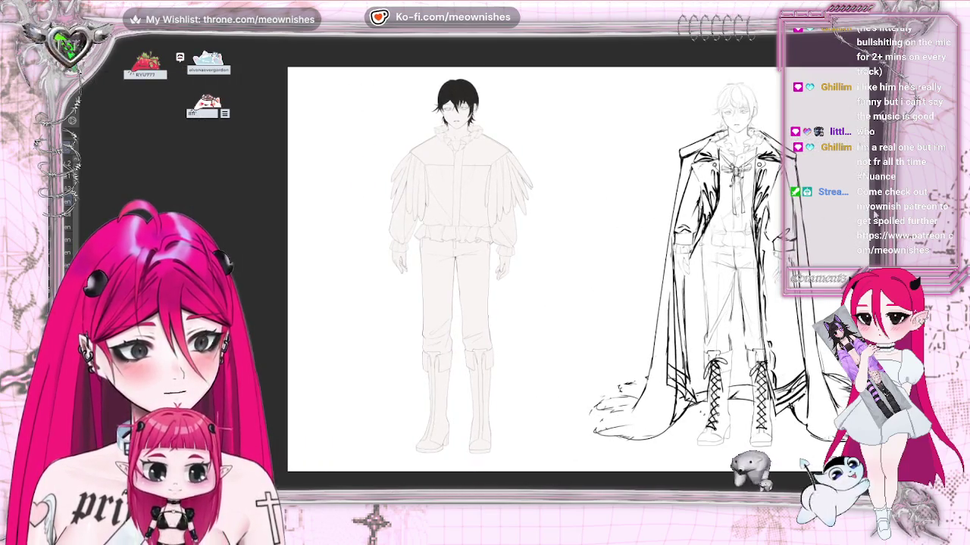
{"action": "scroll", "coordinate": [454, 303], "scroll_direction": "up", "scroll_amount": 2}
{"action": "scroll", "coordinate": [470, 273], "scroll_direction": "up", "scroll_amount": 5}
{"action": "scroll", "coordinate": [469, 272], "scroll_direction": "up", "scroll_amount": 2}
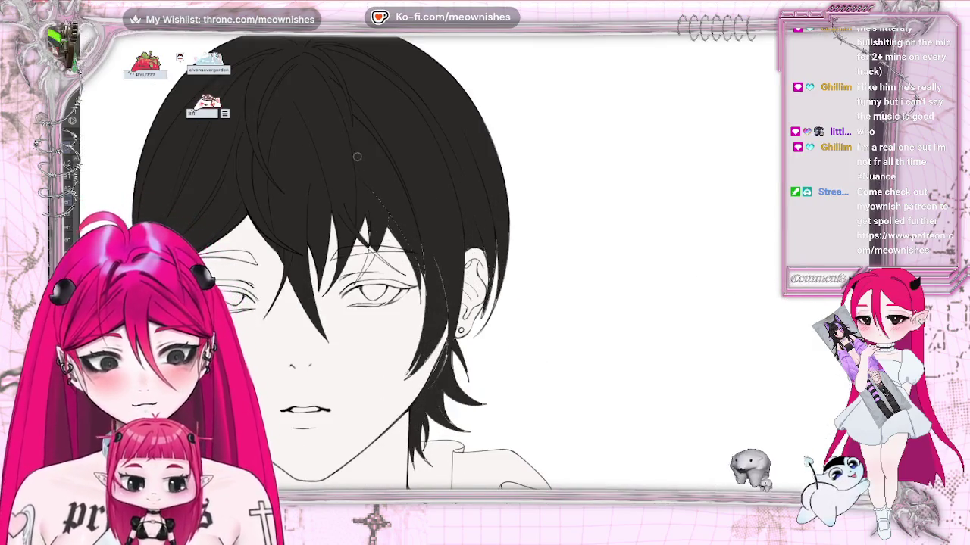
{"action": "scroll", "coordinate": [264, 198], "scroll_direction": "up", "scroll_amount": 3}
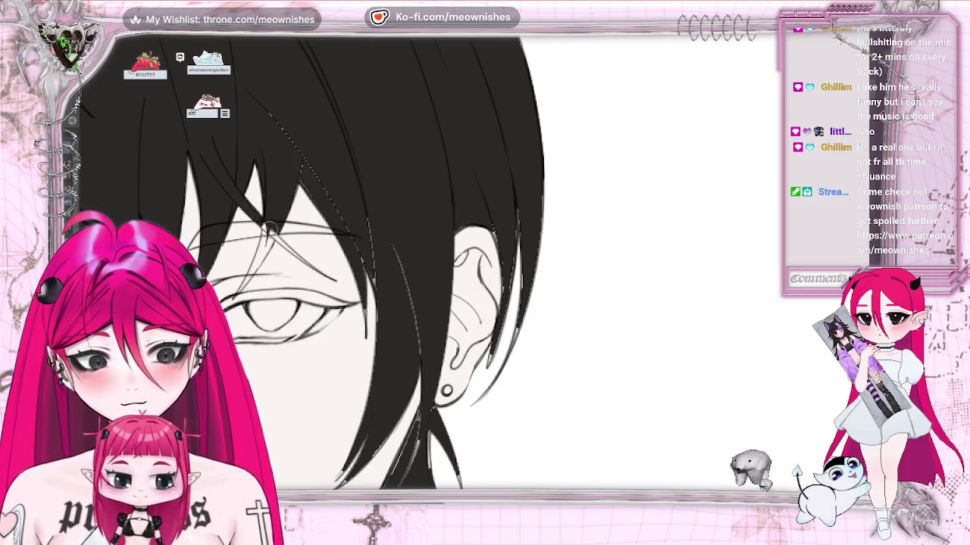
Paint a dark hair strand falling beside the eye.
{"action": "left_click_drag", "start_coordinate": [262, 226], "coordinate": [254, 276]}
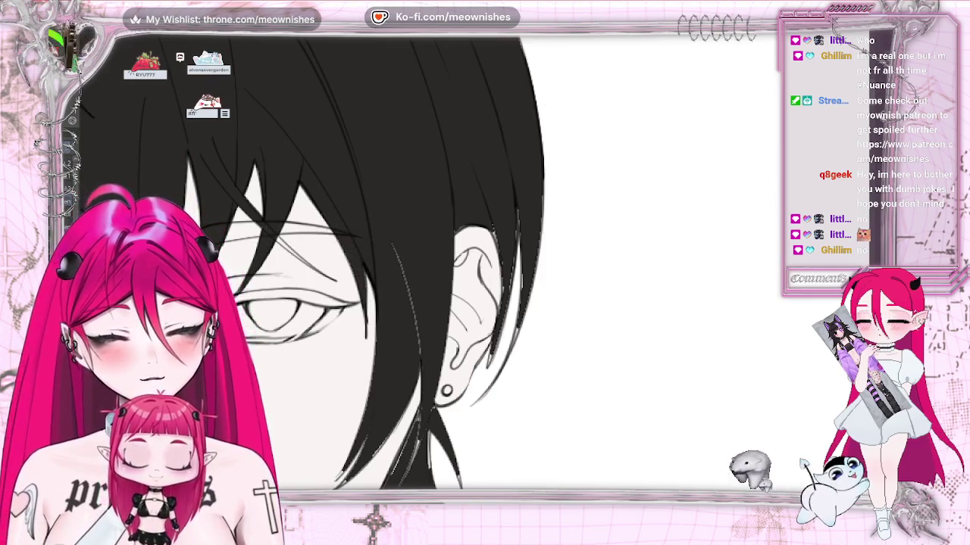
Set the view upright again and add three pen strokes along the hair edge beside the ear.
{"action": "key", "text": "r"}
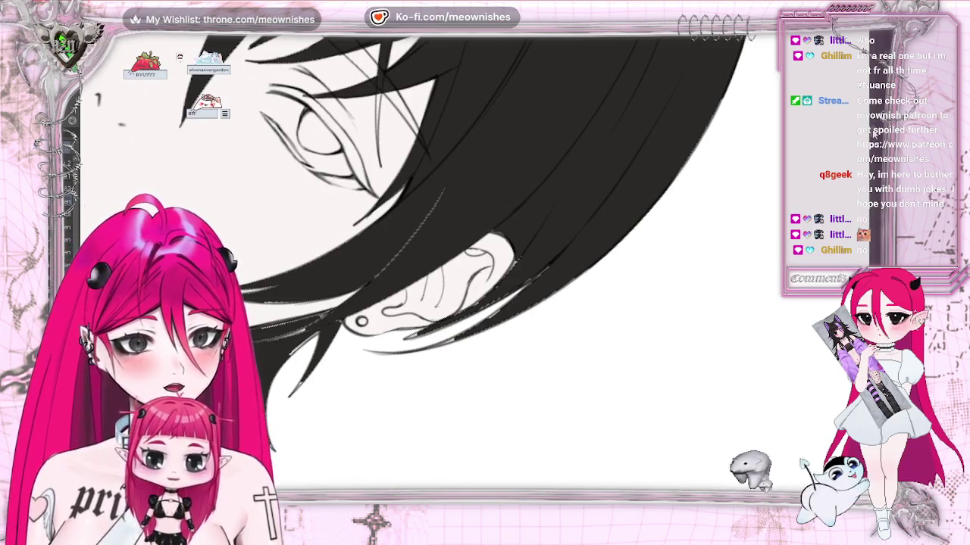
{"action": "scroll", "coordinate": [363, 321], "scroll_direction": "up", "scroll_amount": 5}
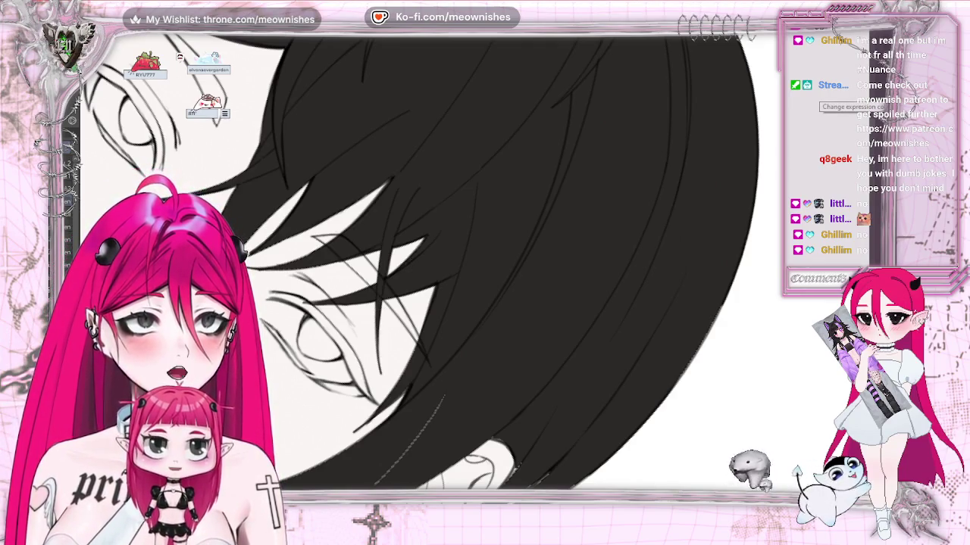
{"action": "key", "text": "5"}
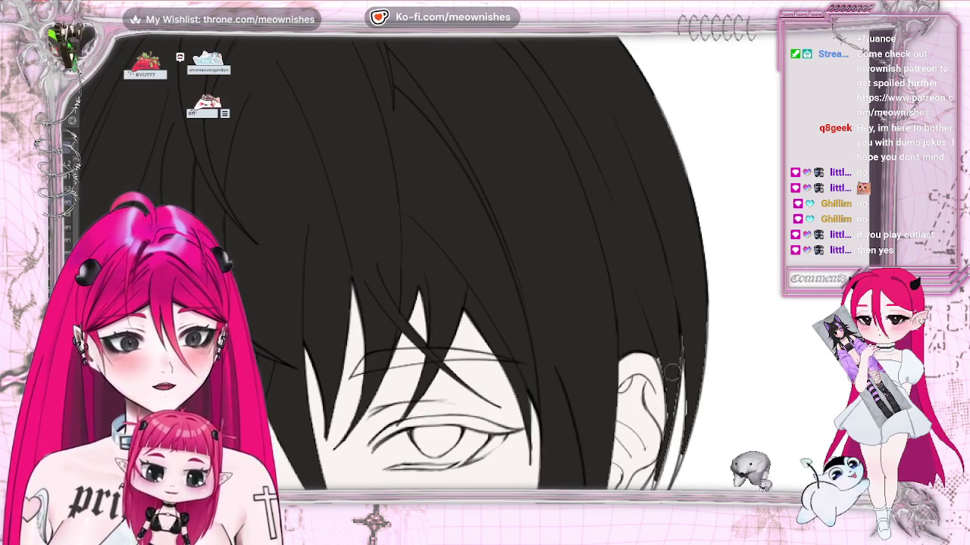
{"action": "left_click_drag", "start_coordinate": [673, 386], "coordinate": [693, 294]}
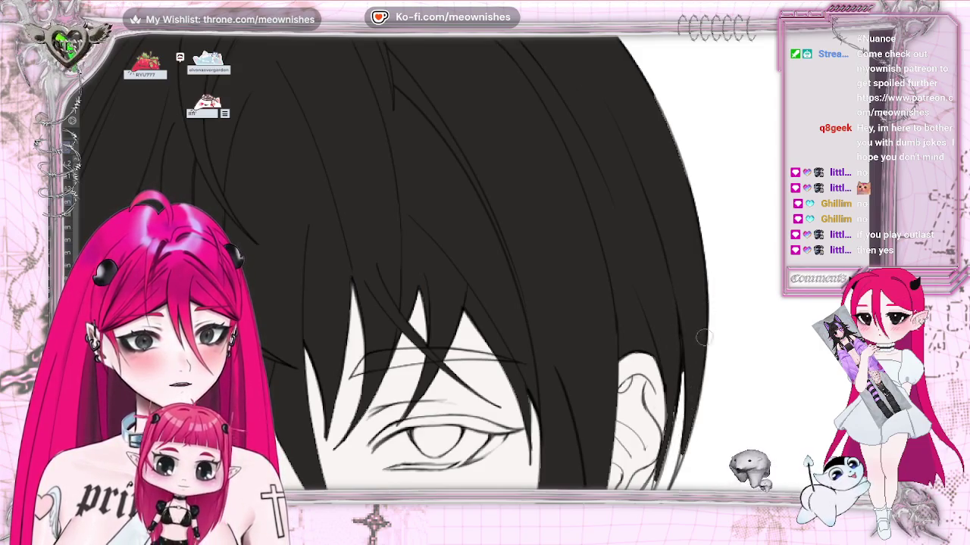
{"action": "scroll", "coordinate": [705, 324], "scroll_direction": "down", "scroll_amount": 3}
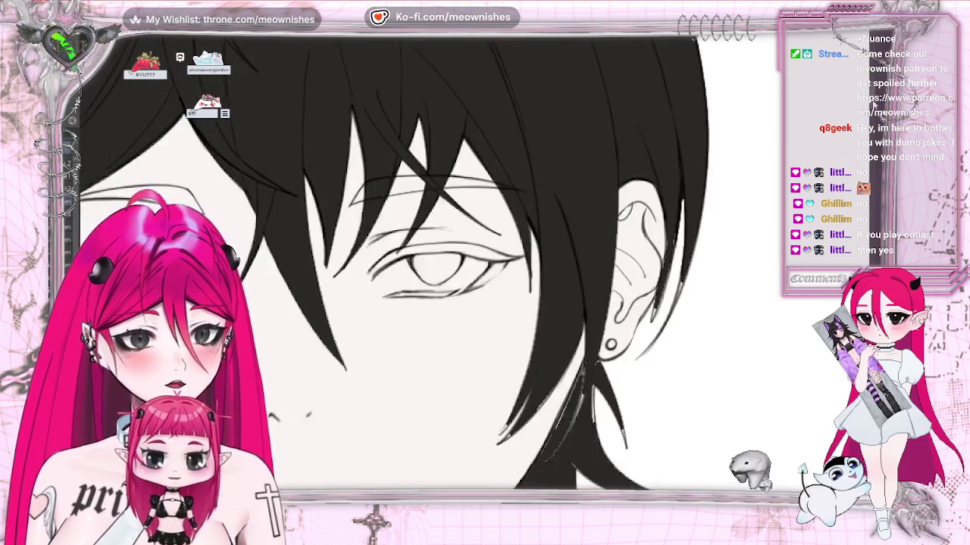
{"action": "left_click_drag", "start_coordinate": [668, 235], "coordinate": [654, 334]}
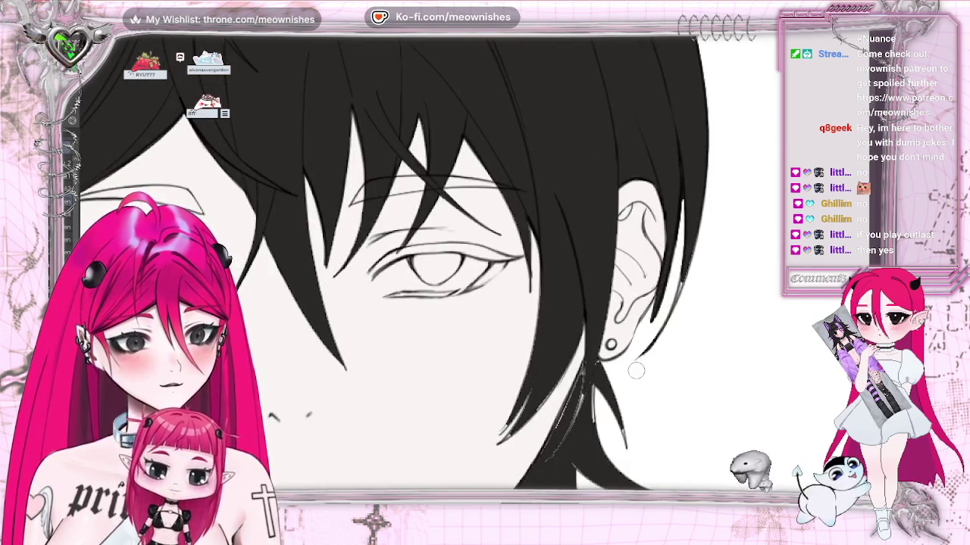
{"action": "left_click_drag", "start_coordinate": [636, 371], "coordinate": [691, 236]}
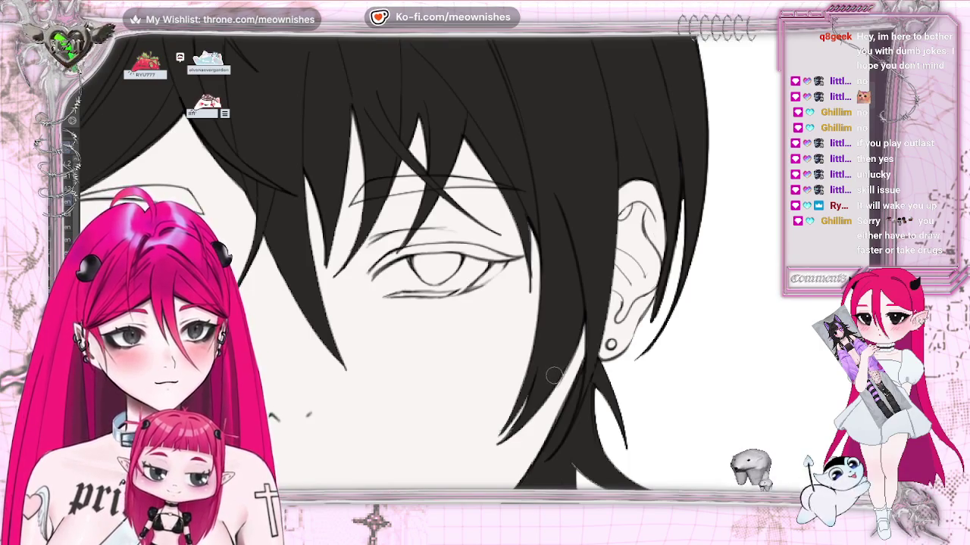
{"action": "scroll", "coordinate": [394, 261], "scroll_direction": "down", "scroll_amount": 2}
{"action": "scroll", "coordinate": [394, 262], "scroll_direction": "down", "scroll_amount": 2}
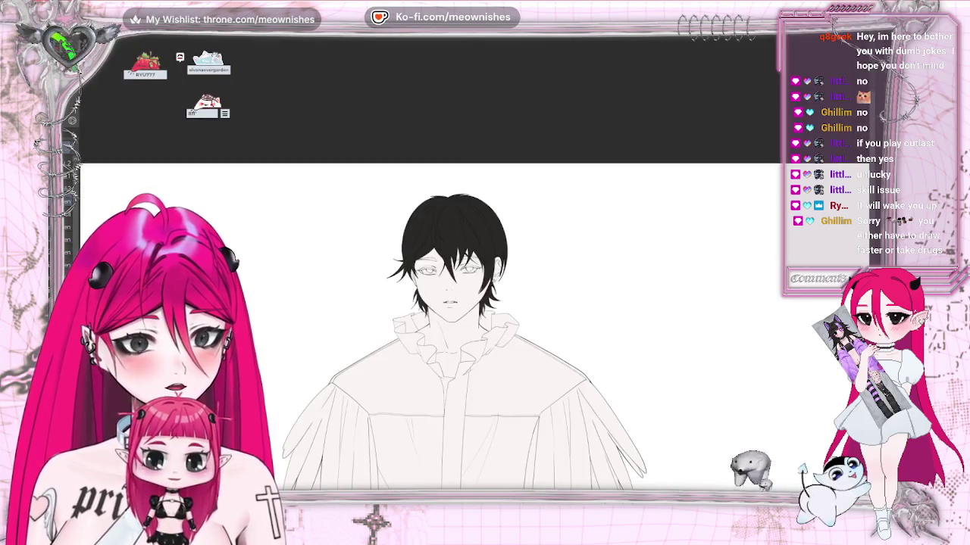
{"action": "scroll", "coordinate": [393, 261], "scroll_direction": "down", "scroll_amount": 1}
{"action": "scroll", "coordinate": [469, 265], "scroll_direction": "up", "scroll_amount": 3}
{"action": "scroll", "coordinate": [468, 266], "scroll_direction": "up", "scroll_amount": 2}
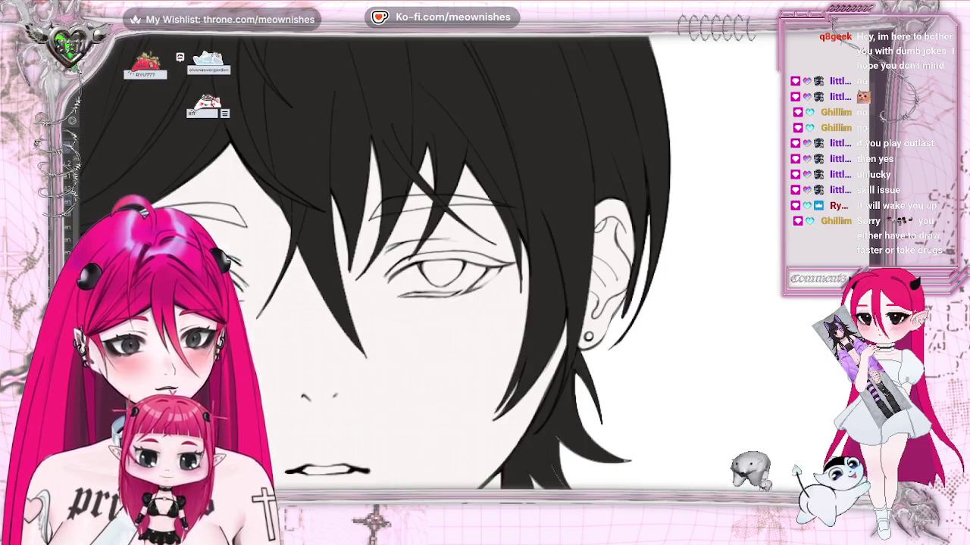
{"action": "scroll", "coordinate": [455, 265], "scroll_direction": "down", "scroll_amount": 4}
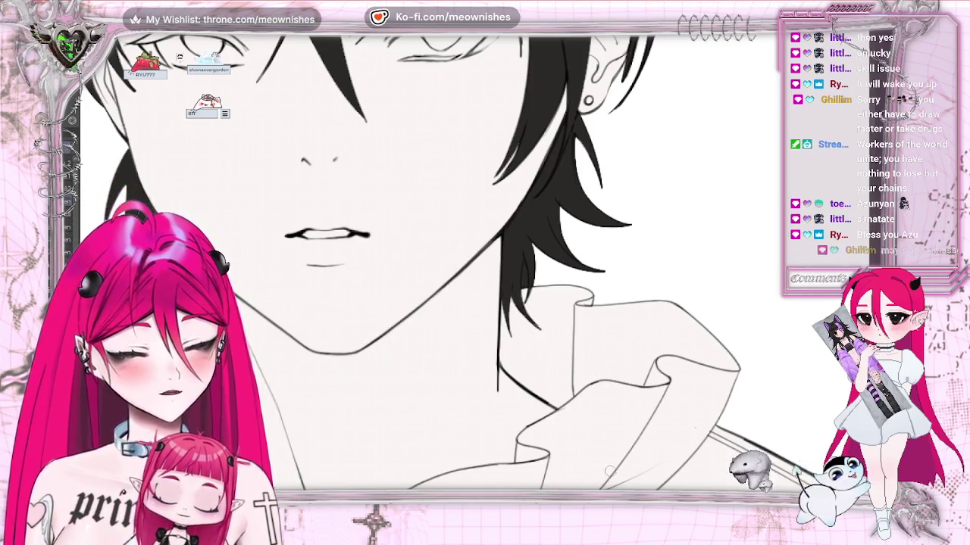
{"action": "left_click_drag", "start_coordinate": [485, 273], "coordinate": [648, 273]}
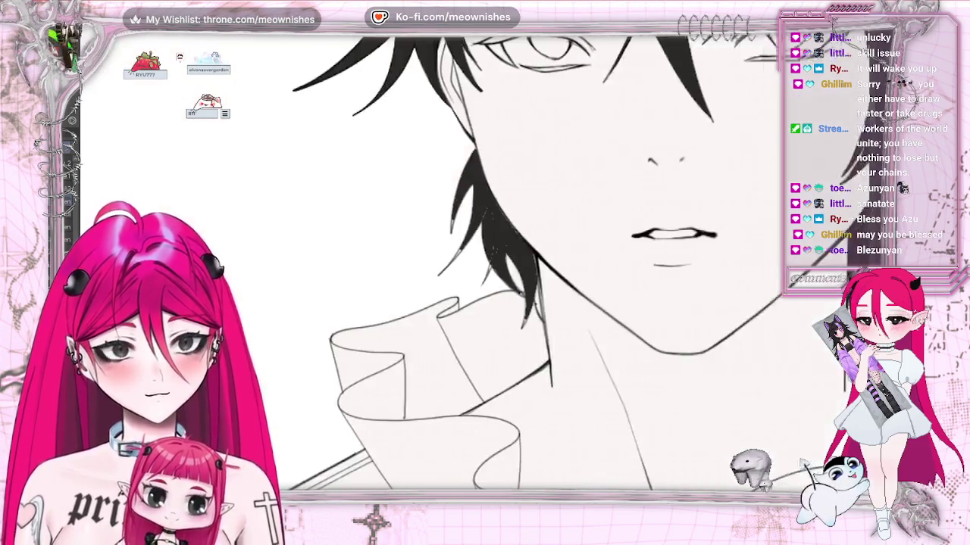
{"action": "left_click_drag", "start_coordinate": [484, 273], "coordinate": [508, 272]}
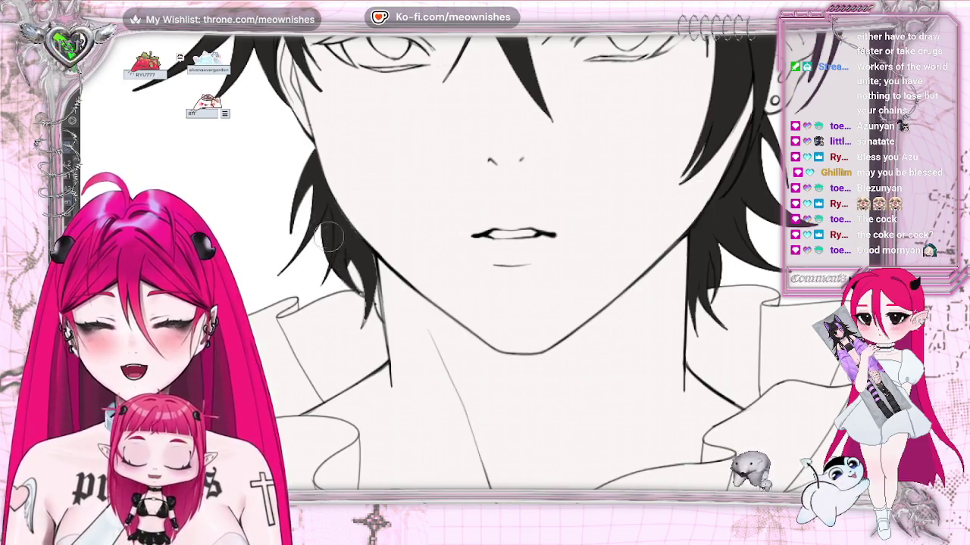
{"action": "left_click_drag", "start_coordinate": [651, 303], "coordinate": [573, 303]}
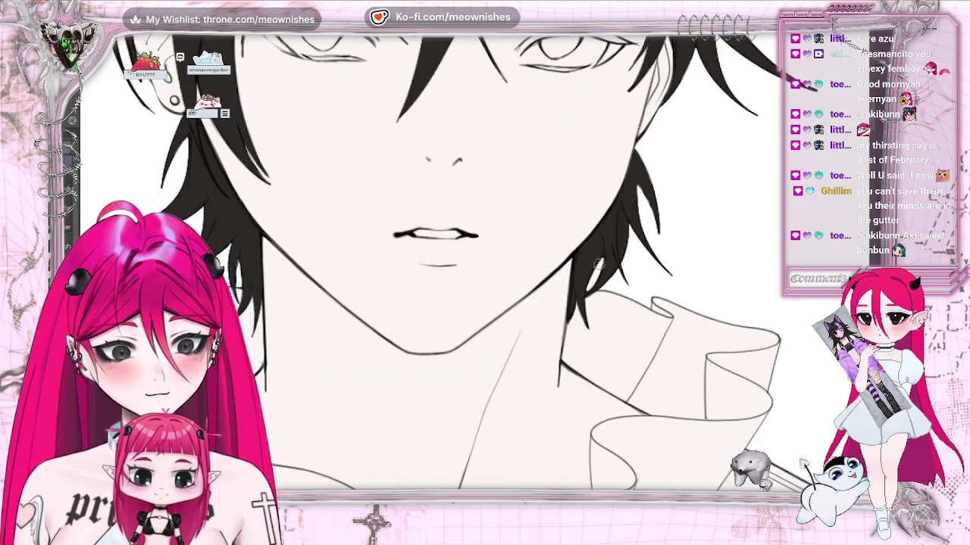
{"action": "scroll", "coordinate": [482, 252], "scroll_direction": "down", "scroll_amount": 2}
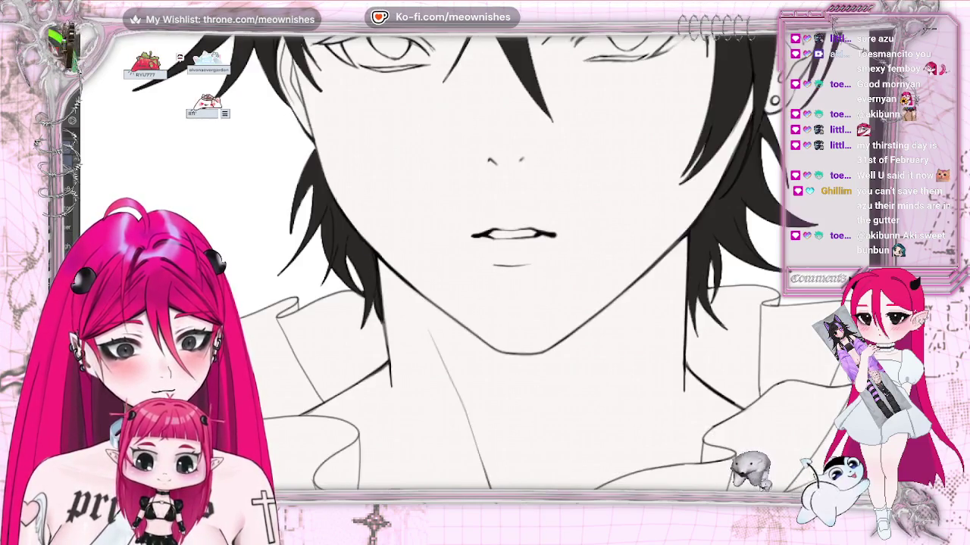
{"action": "scroll", "coordinate": [482, 252], "scroll_direction": "down", "scroll_amount": 3}
{"action": "scroll", "coordinate": [483, 252], "scroll_direction": "down", "scroll_amount": 2}
{"action": "scroll", "coordinate": [482, 252], "scroll_direction": "down", "scroll_amount": 2}
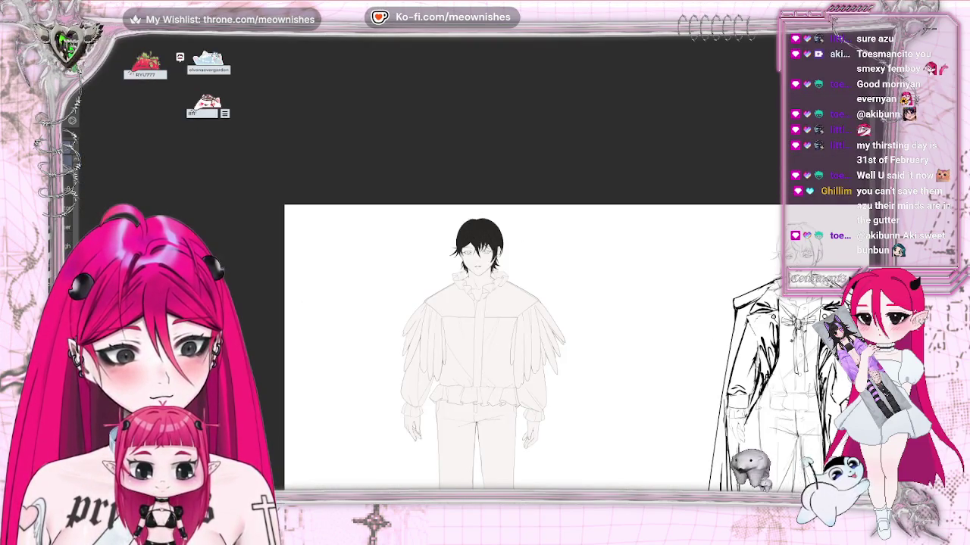
{"action": "key", "text": "h"}
{"action": "key", "text": "h"}
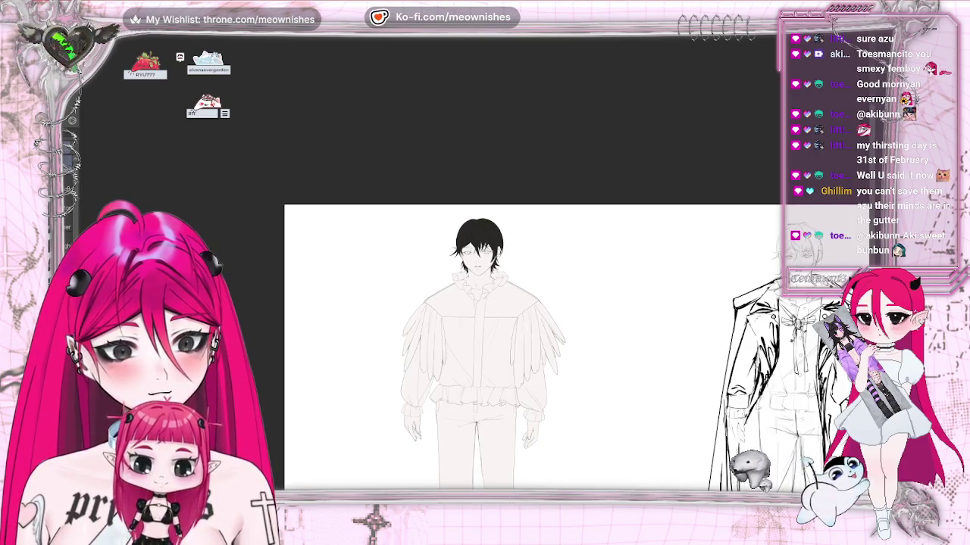
{"action": "scroll", "coordinate": [482, 252], "scroll_direction": "up", "scroll_amount": 3}
{"action": "scroll", "coordinate": [483, 252], "scroll_direction": "up", "scroll_amount": 2}
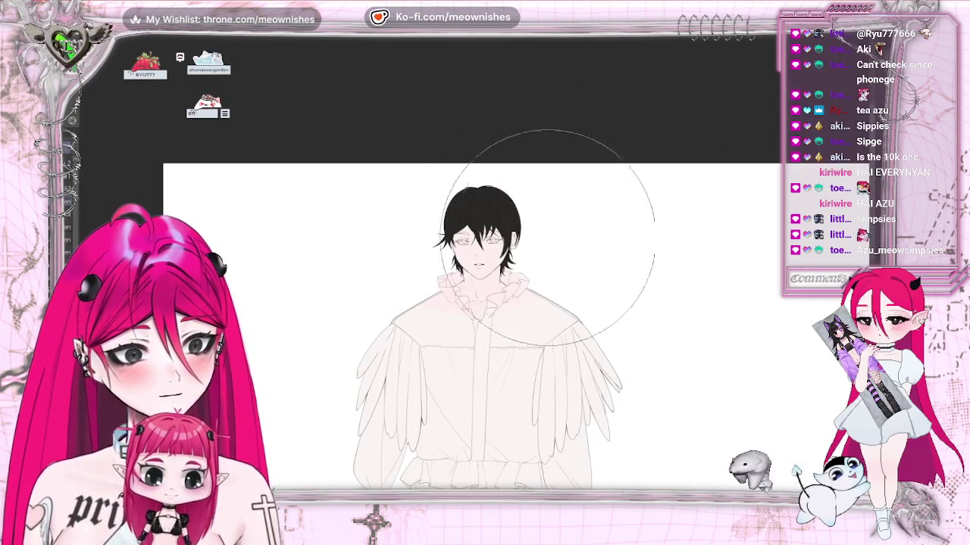
{"action": "scroll", "coordinate": [470, 326], "scroll_direction": "down", "scroll_amount": 5}
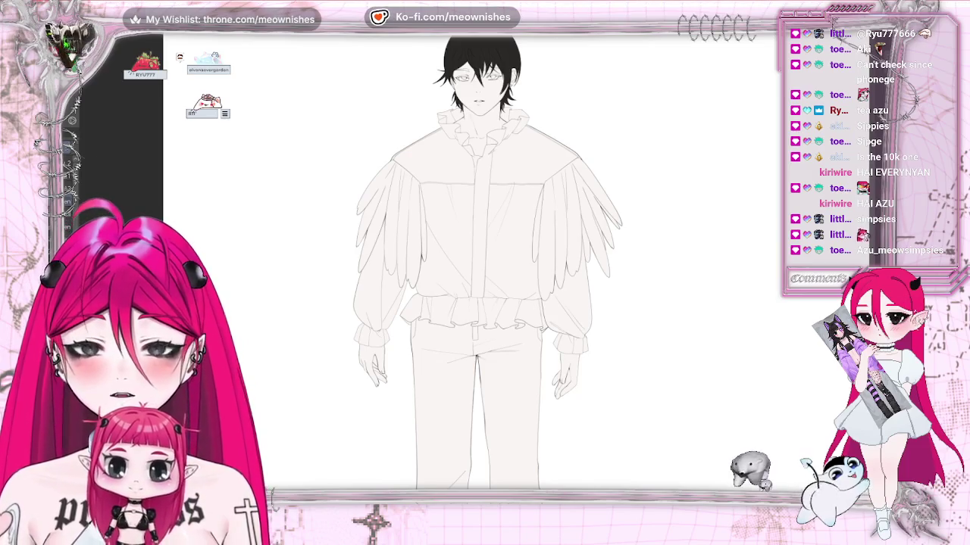
Airbrush a soft pink tint across the upper jacket, then zoom out to see both figures.
{"action": "left_click_drag", "start_coordinate": [432, 162], "coordinate": [622, 125]}
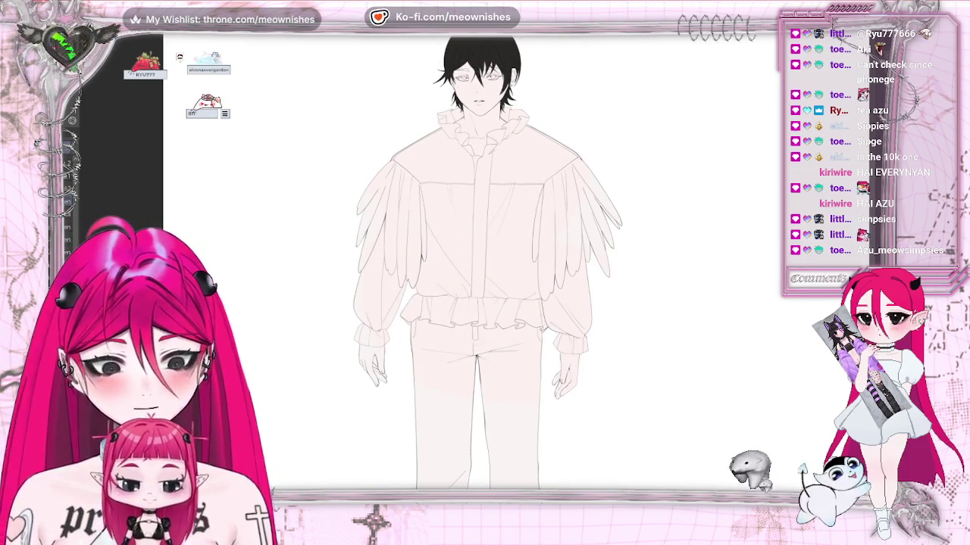
{"action": "key", "text": "ctrl+minus"}
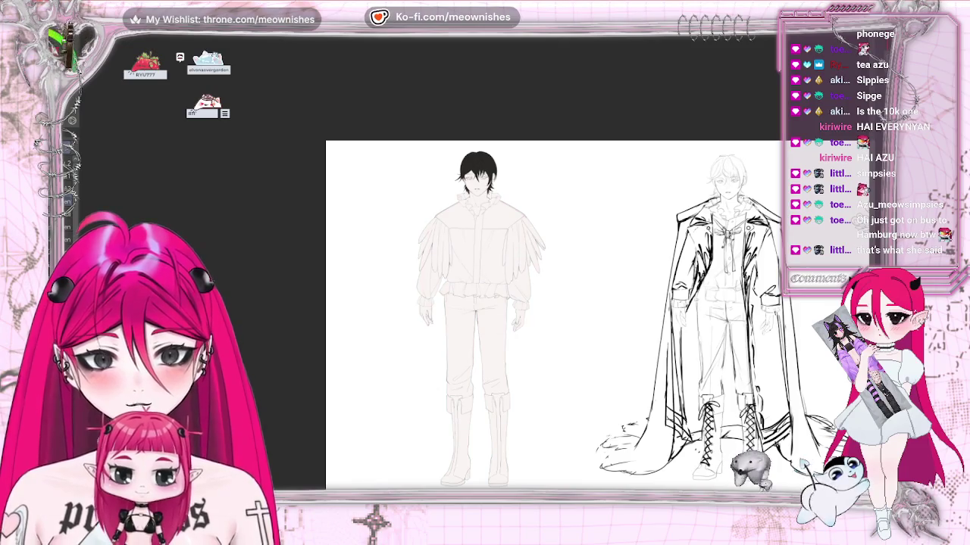
{"action": "scroll", "coordinate": [479, 250], "scroll_direction": "up", "scroll_amount": 5}
{"action": "scroll", "coordinate": [478, 250], "scroll_direction": "up", "scroll_amount": 1}
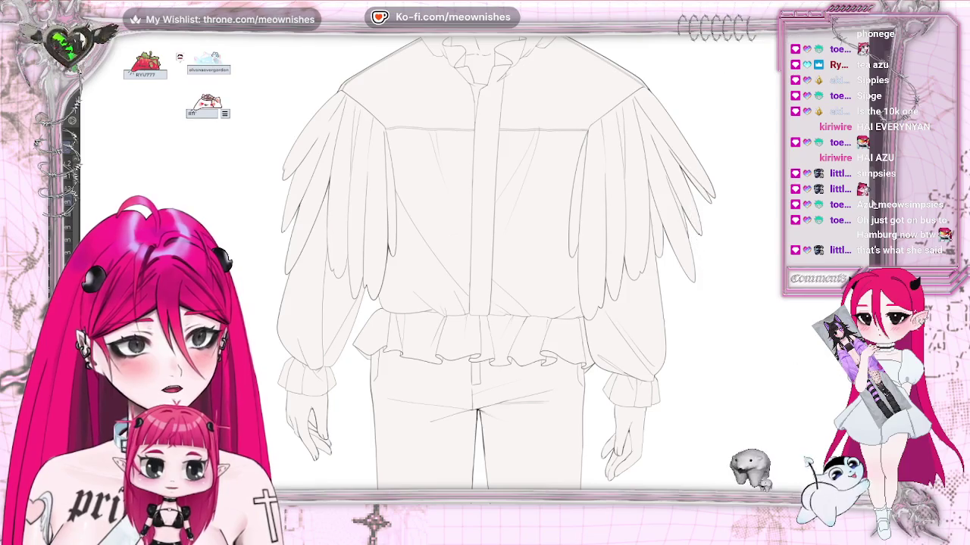
{"action": "scroll", "coordinate": [496, 263], "scroll_direction": "up", "scroll_amount": 3}
{"action": "scroll", "coordinate": [479, 152], "scroll_direction": "up", "scroll_amount": 3}
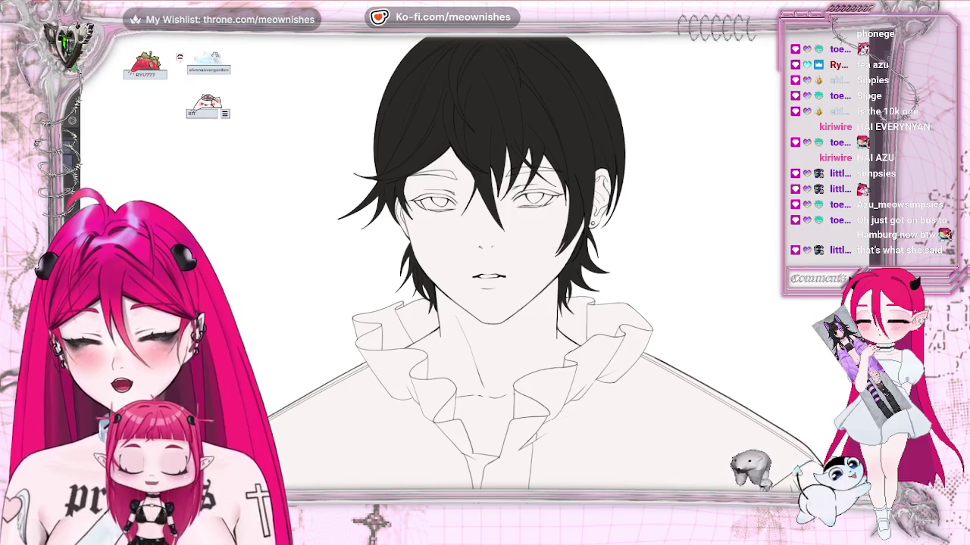
Bring up a reference image of silver-haired characters.
{"action": "key", "text": "alt+Tab"}
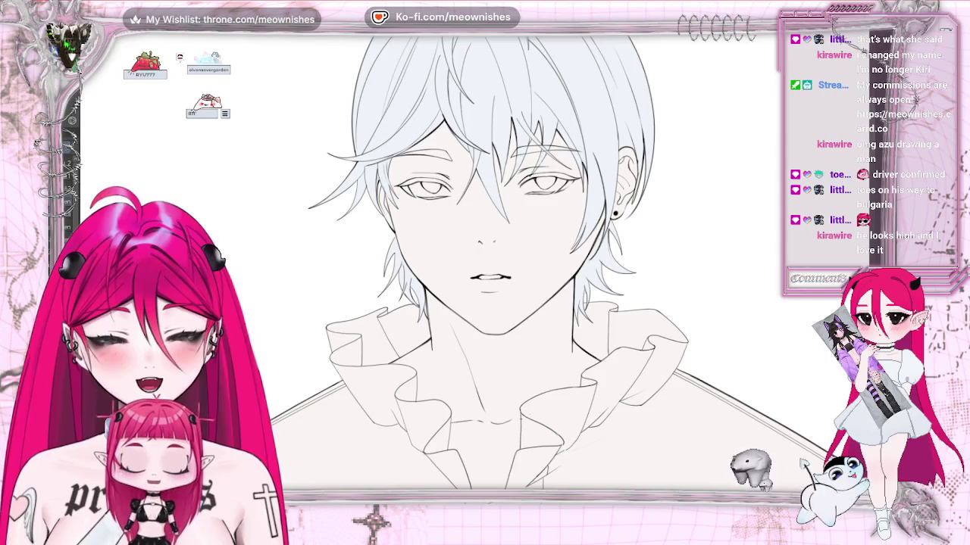
Pan down from the face past the waist ruffles and trousers to the hand.
{"action": "scroll", "coordinate": [485, 288], "scroll_direction": "down", "scroll_amount": 1}
{"action": "scroll", "coordinate": [485, 288], "scroll_direction": "down", "scroll_amount": 2}
{"action": "scroll", "coordinate": [484, 288], "scroll_direction": "down", "scroll_amount": 1}
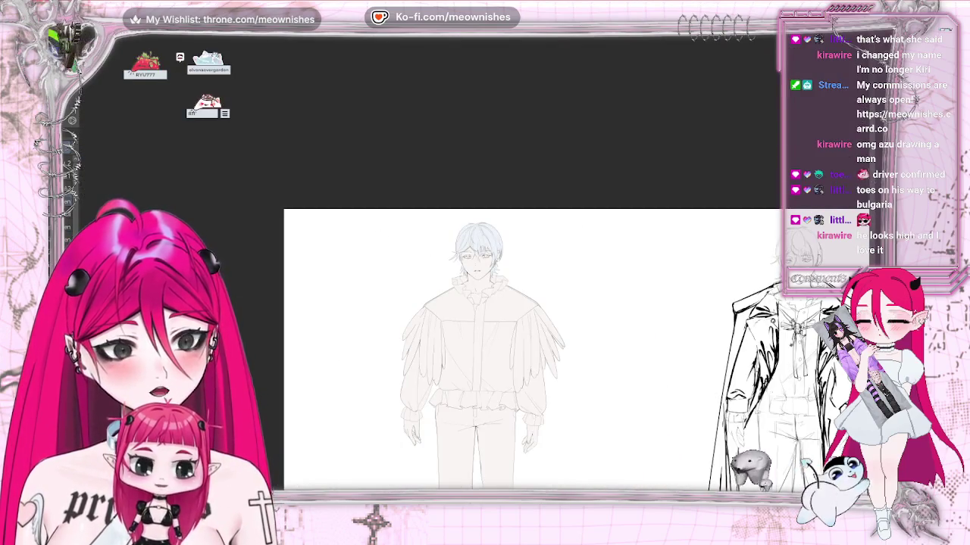
{"action": "scroll", "coordinate": [531, 303], "scroll_direction": "down", "scroll_amount": 1}
{"action": "scroll", "coordinate": [530, 303], "scroll_direction": "down", "scroll_amount": 2}
{"action": "scroll", "coordinate": [530, 303], "scroll_direction": "down", "scroll_amount": 1}
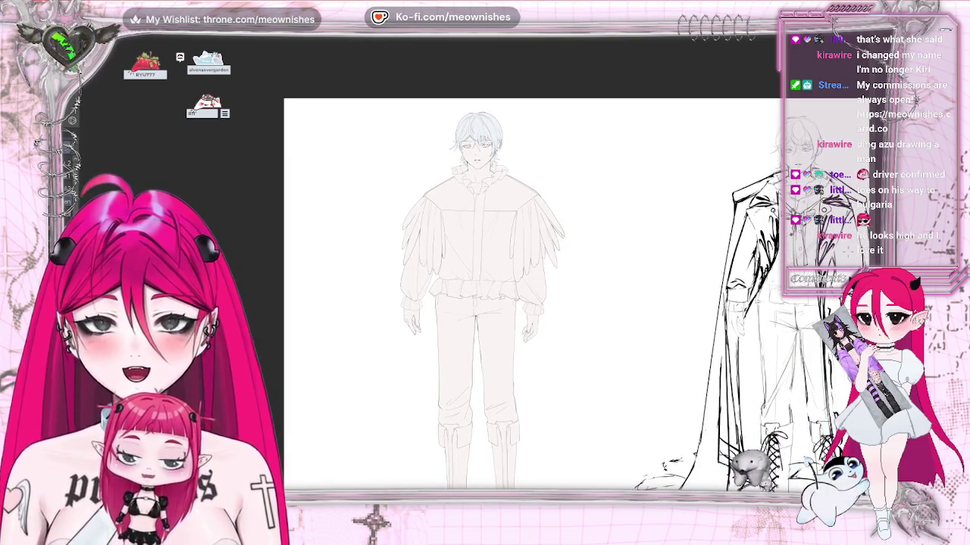
{"action": "scroll", "coordinate": [485, 288], "scroll_direction": "up", "scroll_amount": 2}
{"action": "scroll", "coordinate": [485, 288], "scroll_direction": "up", "scroll_amount": 1}
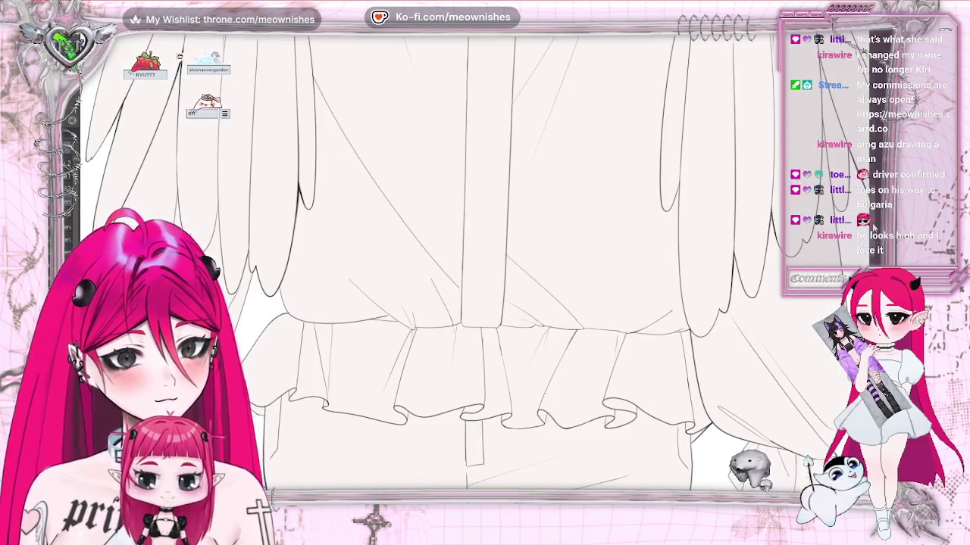
{"action": "scroll", "coordinate": [485, 288], "scroll_direction": "down", "scroll_amount": 5}
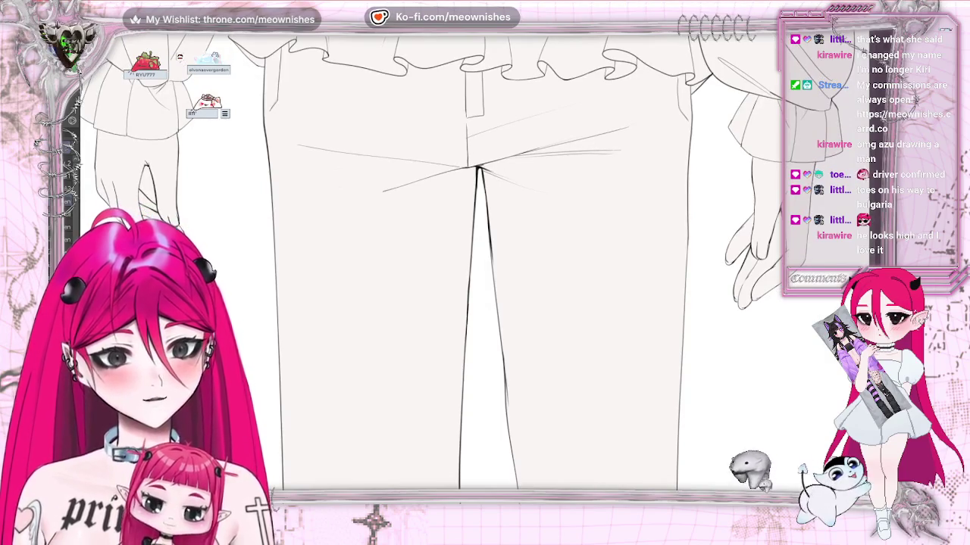
{"action": "scroll", "coordinate": [485, 288], "scroll_direction": "right", "scroll_amount": 3}
{"action": "scroll", "coordinate": [455, 227], "scroll_direction": "up", "scroll_amount": 2}
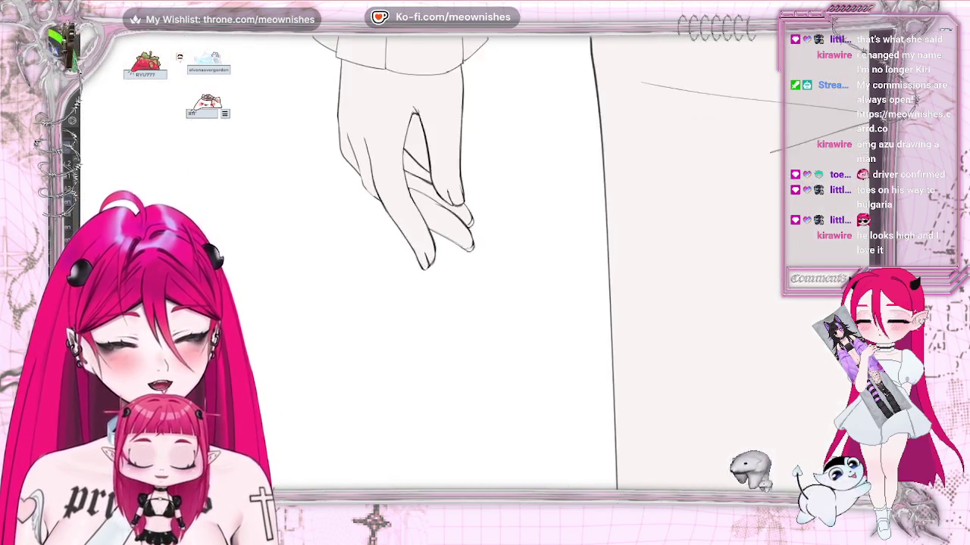
{"action": "scroll", "coordinate": [470, 265], "scroll_direction": "up", "scroll_amount": 1}
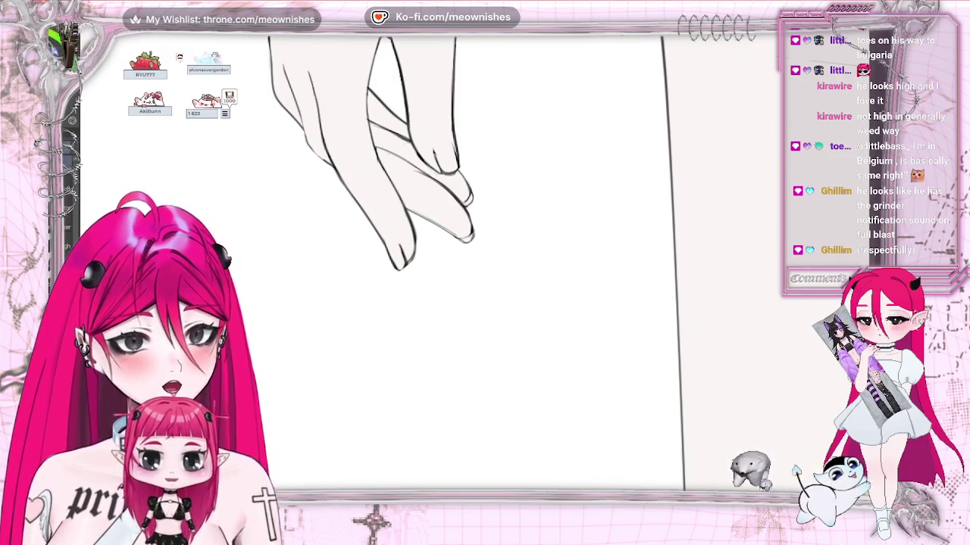
Paint the upper and lower fingernails of the hand solid black.
{"action": "key", "text": "ctrl+minus"}
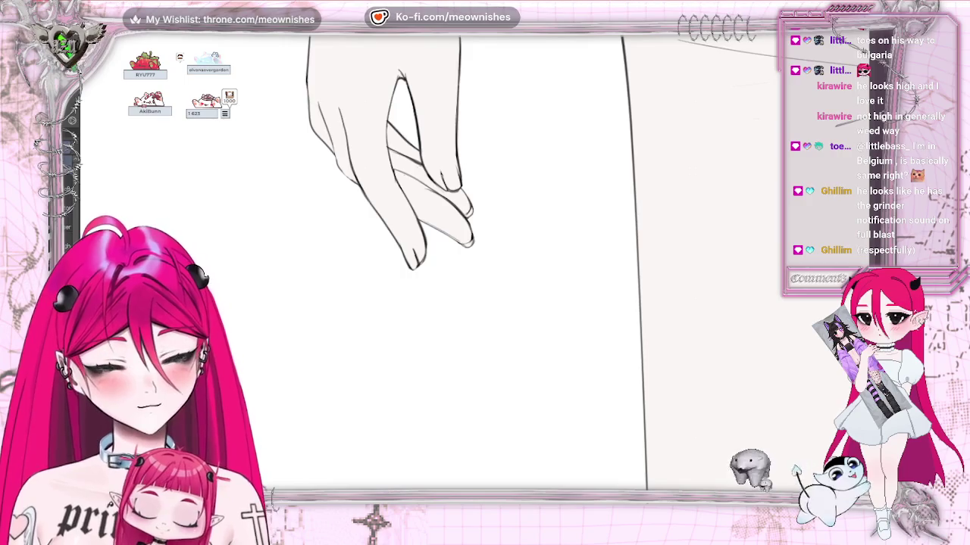
{"action": "left_click_drag", "start_coordinate": [485, 272], "coordinate": [45, 220]}
{"action": "left_click_drag", "start_coordinate": [167, 484], "coordinate": [393, 482]}
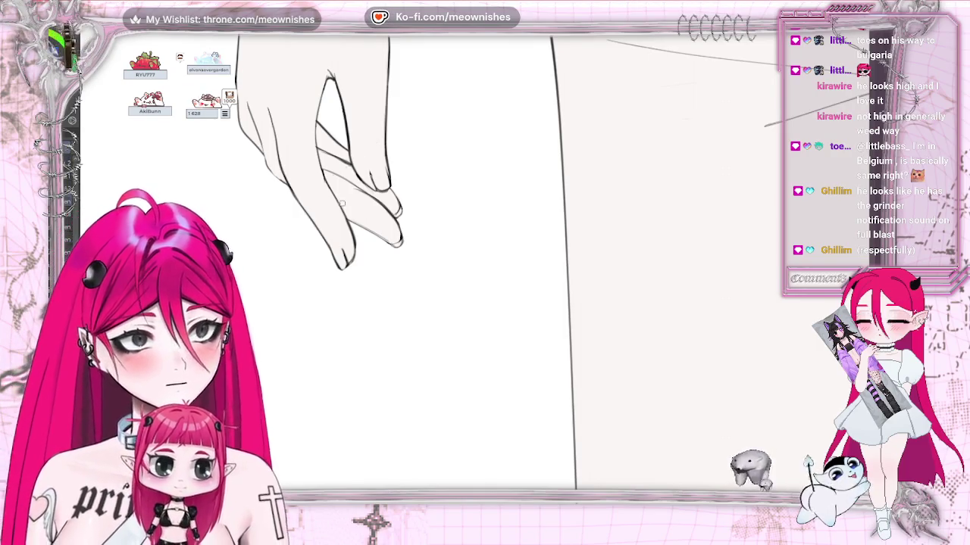
{"action": "key", "text": "ctrl+plus"}
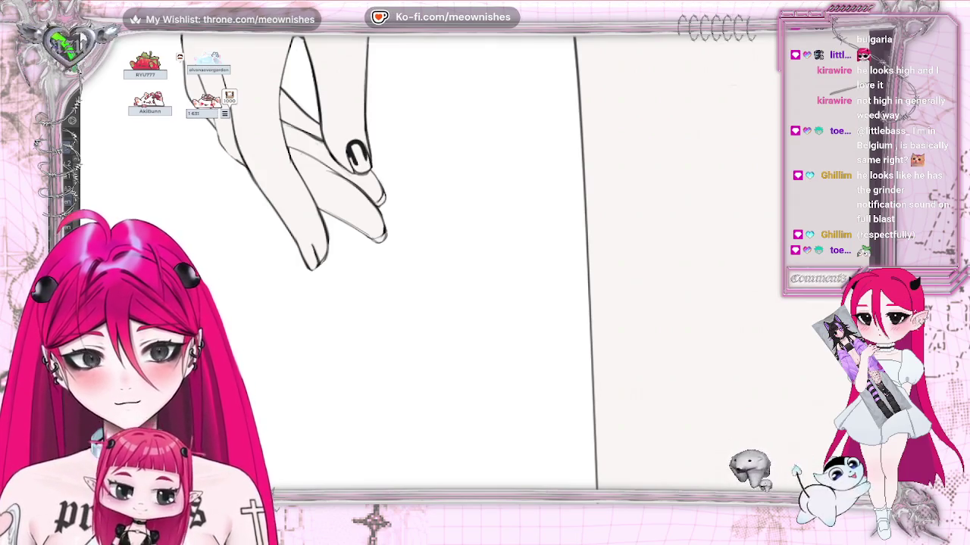
{"action": "mouse_move", "coordinate": [350, 149]}
{"action": "left_mouse_down"}
{"action": "mouse_move", "coordinate": [365, 169]}
{"action": "mouse_move", "coordinate": [352, 144]}
{"action": "left_mouse_up"}
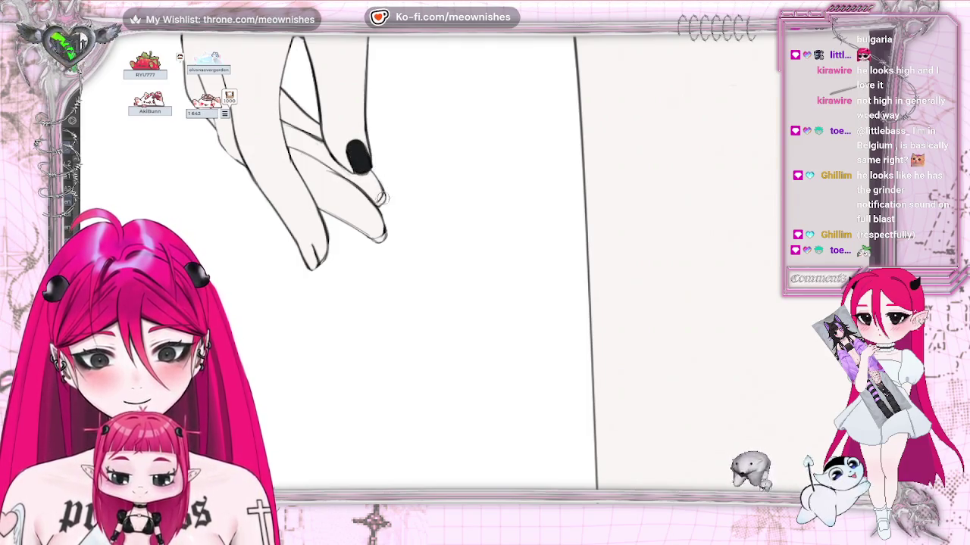
{"action": "left_click_drag", "start_coordinate": [379, 201], "coordinate": [384, 193]}
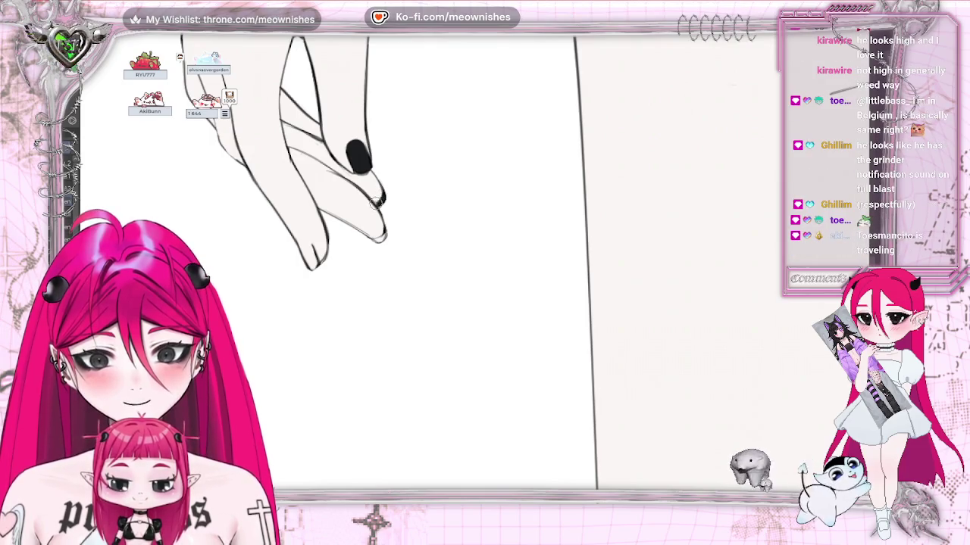
{"action": "left_click_drag", "start_coordinate": [370, 240], "coordinate": [385, 229]}
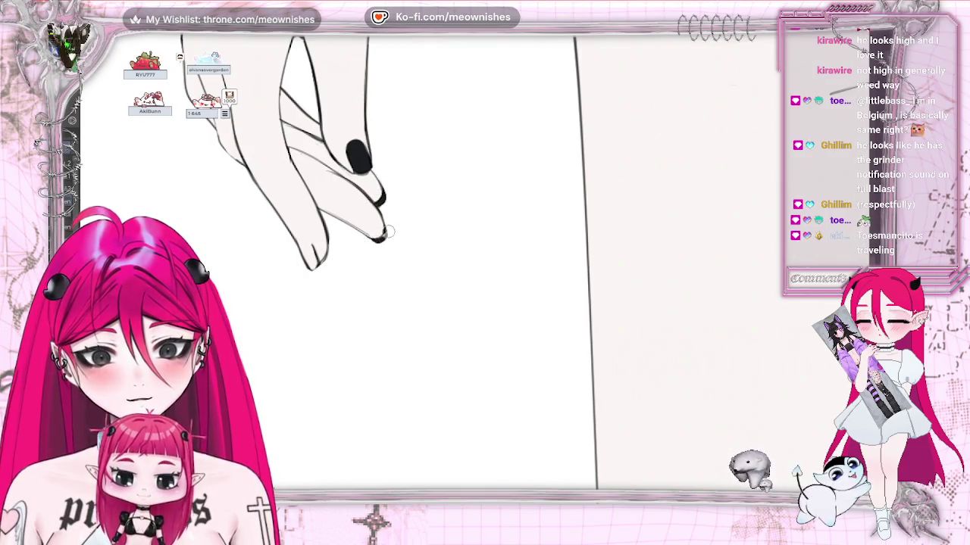
{"action": "left_click_drag", "start_coordinate": [305, 250], "coordinate": [313, 272]}
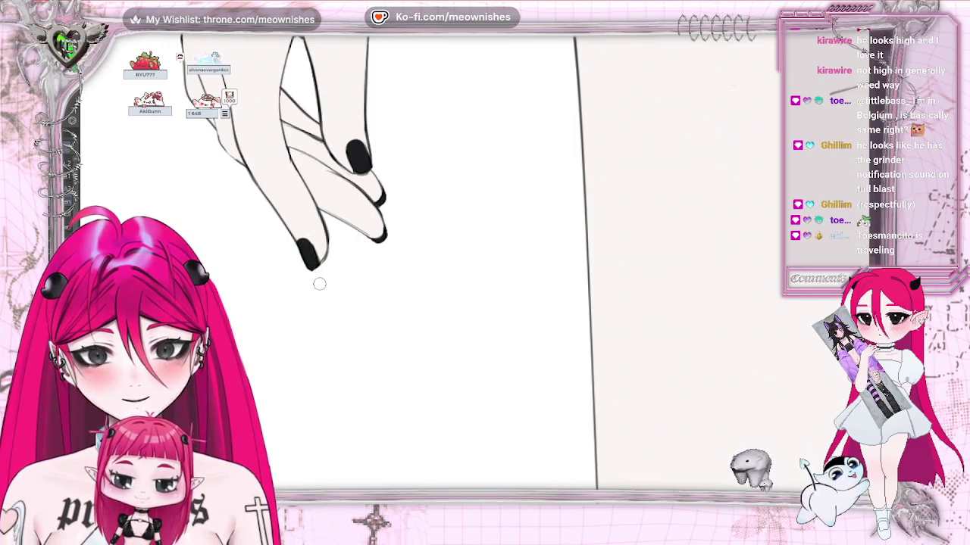
{"action": "left_click_drag", "start_coordinate": [306, 241], "coordinate": [317, 265]}
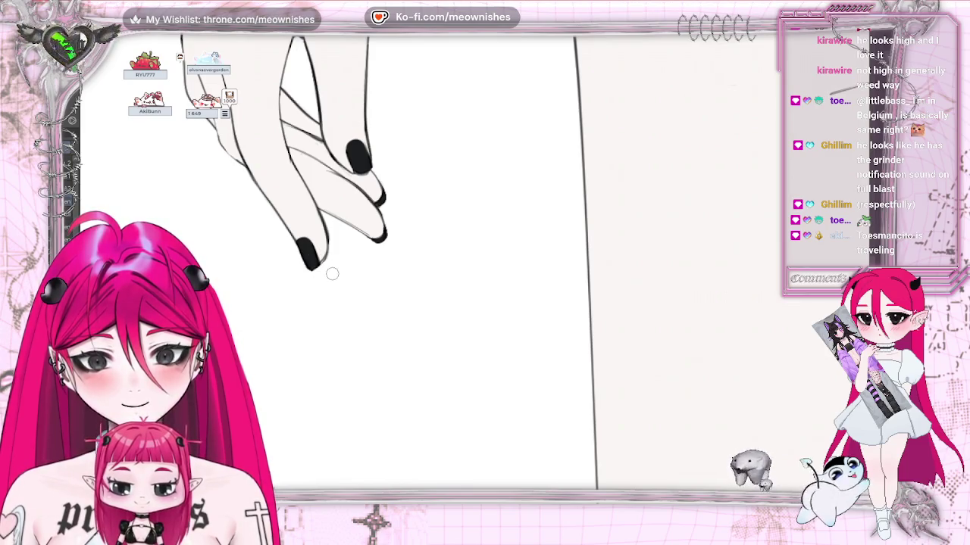
{"action": "left_click_drag", "start_coordinate": [350, 148], "coordinate": [345, 144]}
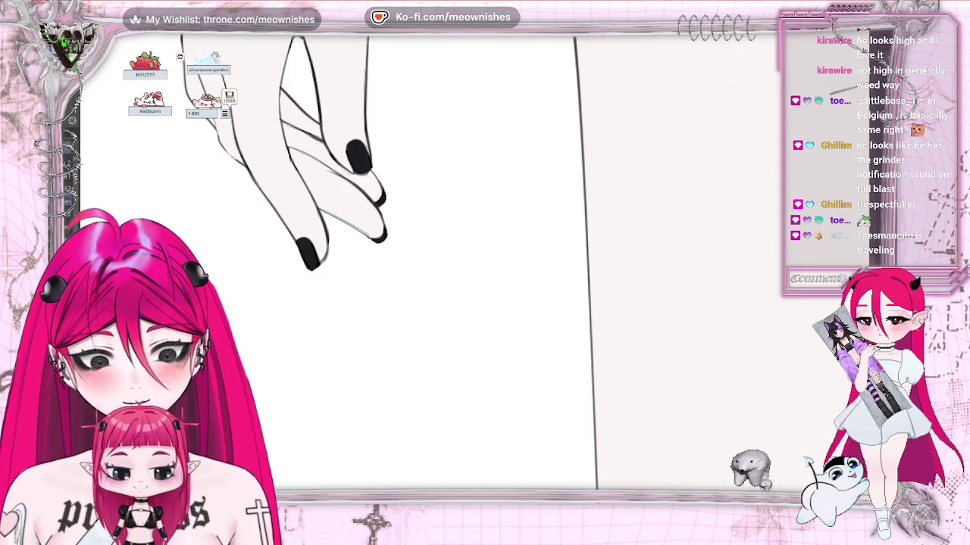
{"action": "left_click_drag", "start_coordinate": [362, 144], "coordinate": [368, 153]}
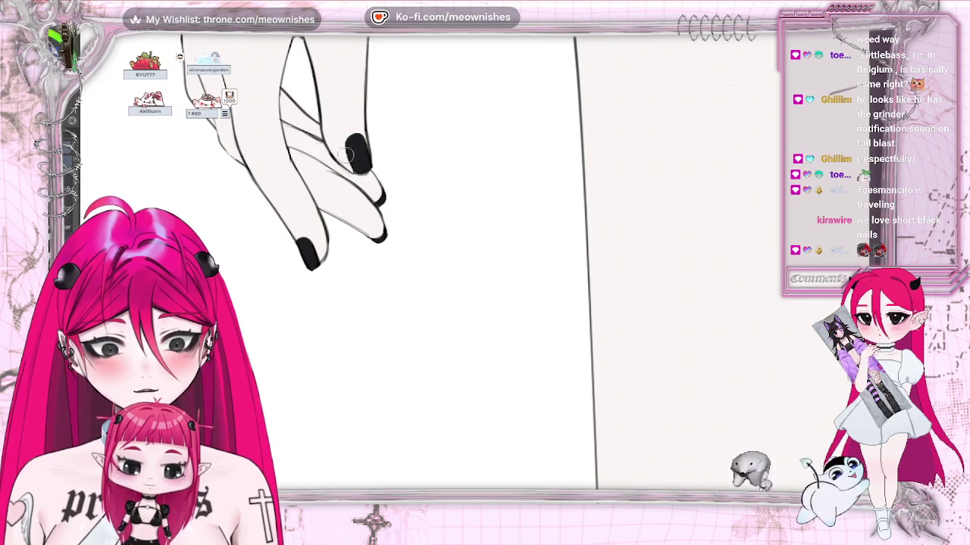
{"action": "scroll", "coordinate": [454, 258], "scroll_direction": "down", "scroll_amount": 5}
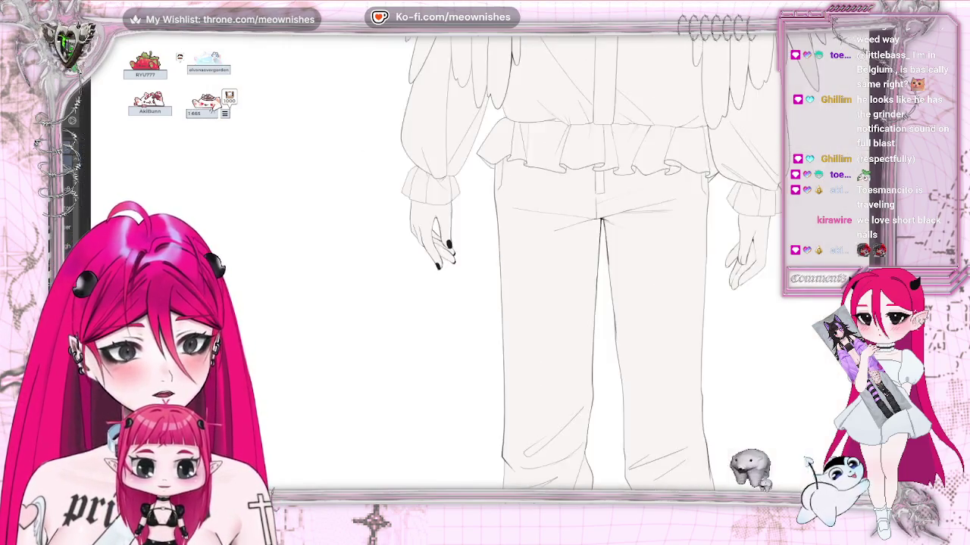
Move to the other hand and add a short curved stroke along its black nail's edge.
{"action": "scroll", "coordinate": [444, 257], "scroll_direction": "up", "scroll_amount": 3}
{"action": "scroll", "coordinate": [467, 251], "scroll_direction": "up", "scroll_amount": 2}
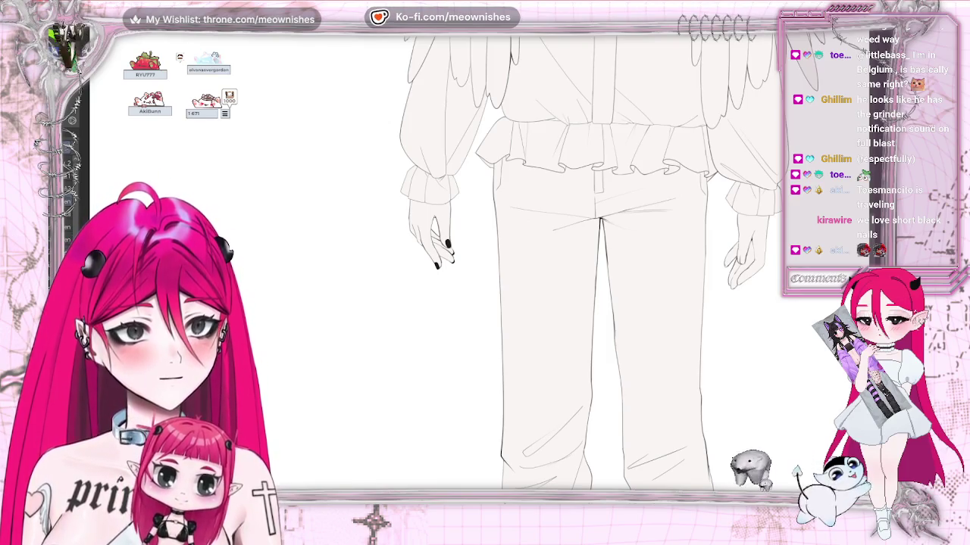
{"action": "scroll", "coordinate": [544, 471], "scroll_direction": "right", "scroll_amount": 5}
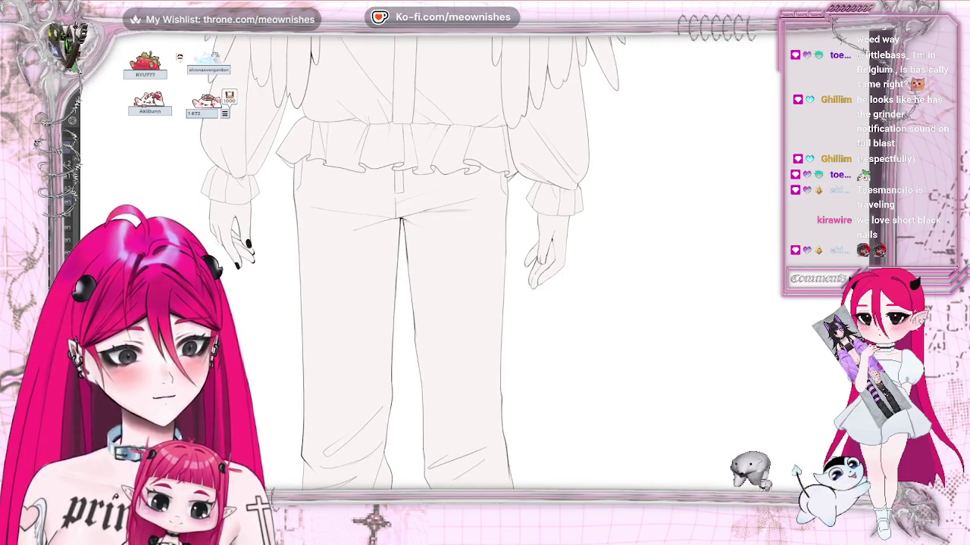
{"action": "scroll", "coordinate": [409, 265], "scroll_direction": "down", "scroll_amount": 5}
{"action": "scroll", "coordinate": [424, 265], "scroll_direction": "up", "scroll_amount": 5}
{"action": "scroll", "coordinate": [424, 265], "scroll_direction": "up", "scroll_amount": 2}
{"action": "scroll", "coordinate": [476, 272], "scroll_direction": "up", "scroll_amount": 3}
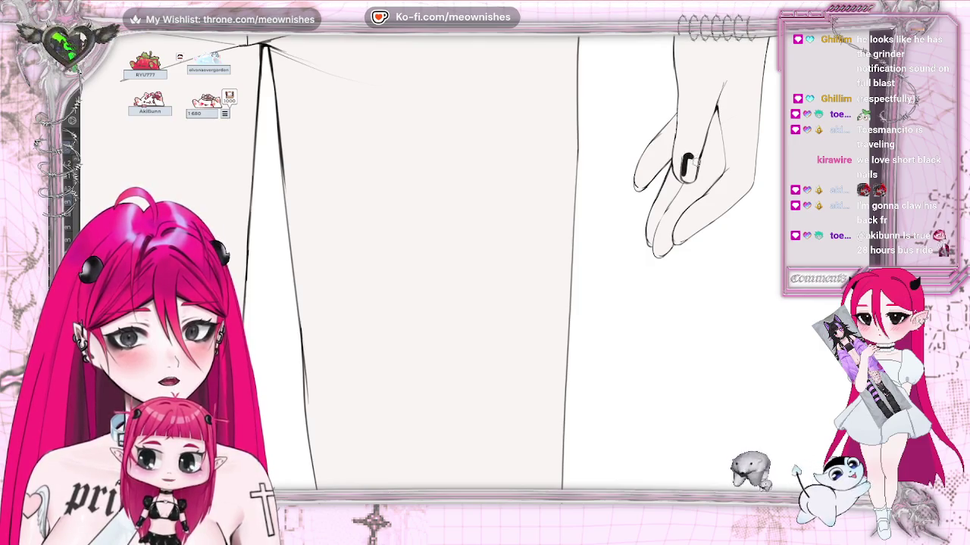
{"action": "left_click_drag", "start_coordinate": [692, 165], "coordinate": [698, 176]}
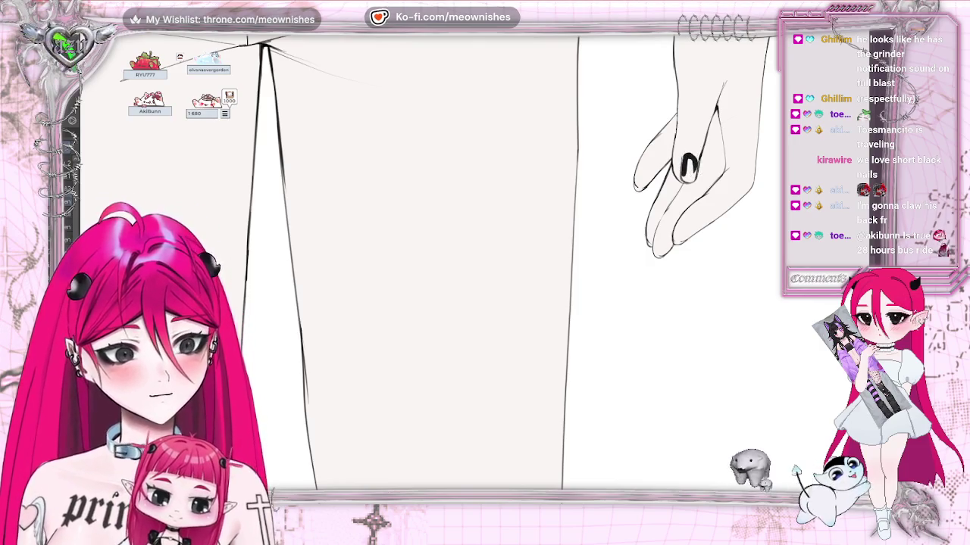
{"action": "scroll", "coordinate": [484, 265], "scroll_direction": "right", "scroll_amount": 5}
{"action": "scroll", "coordinate": [494, 108], "scroll_direction": "up", "scroll_amount": 2}
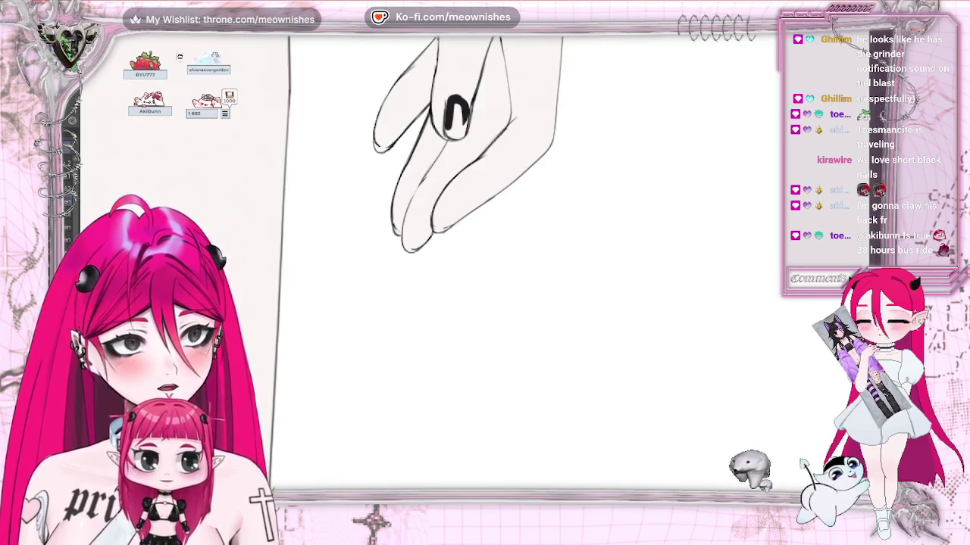
Ink inside the black nail and darken the lower, bottom-left and upper-left fingertip outlines.
{"action": "mouse_move", "coordinate": [453, 101]}
{"action": "left_mouse_down"}
{"action": "mouse_move", "coordinate": [451, 127]}
{"action": "mouse_move", "coordinate": [461, 112]}
{"action": "left_mouse_up"}
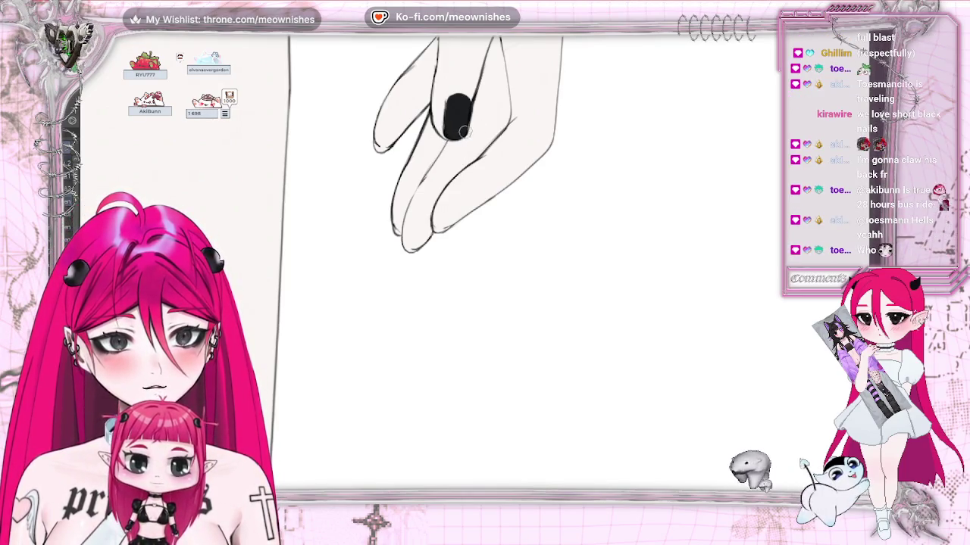
{"action": "mouse_move", "coordinate": [434, 230]}
{"action": "left_mouse_down"}
{"action": "mouse_move", "coordinate": [451, 226]}
{"action": "mouse_move", "coordinate": [409, 255]}
{"action": "left_mouse_up"}
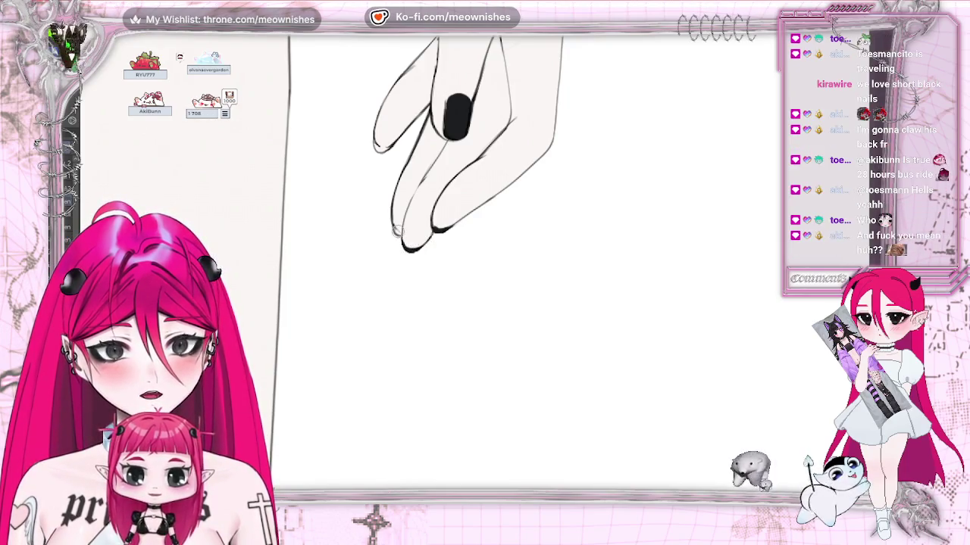
{"action": "left_click_drag", "start_coordinate": [398, 237], "coordinate": [403, 242]}
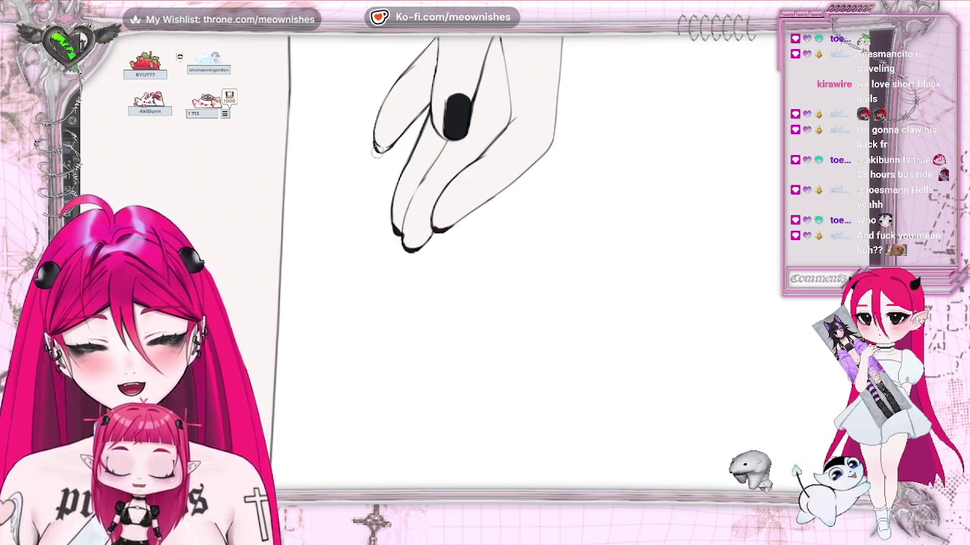
{"action": "left_click_drag", "start_coordinate": [383, 152], "coordinate": [399, 147]}
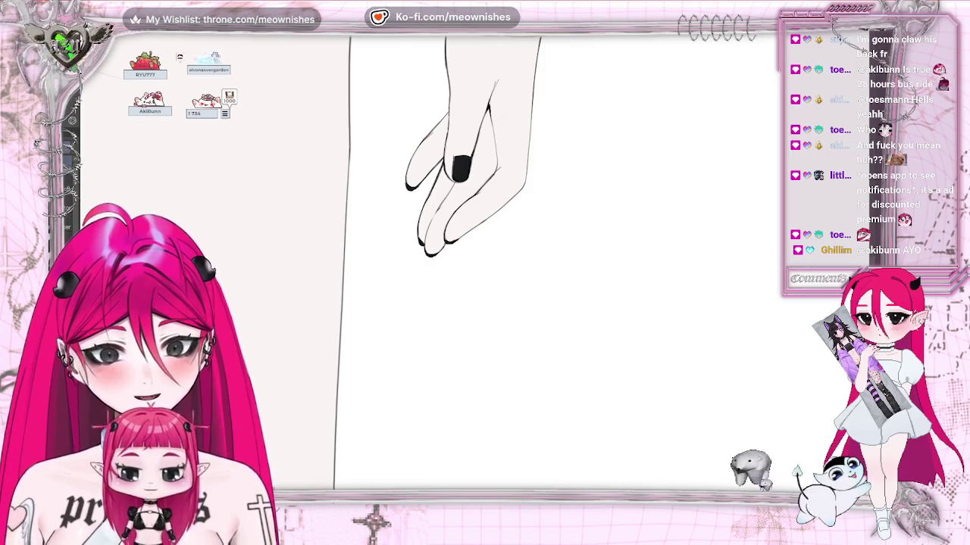
Undo the black nail ring, reveal the nail shading layer, and fit the canvas to the window.
{"action": "key", "text": "ctrl+z"}
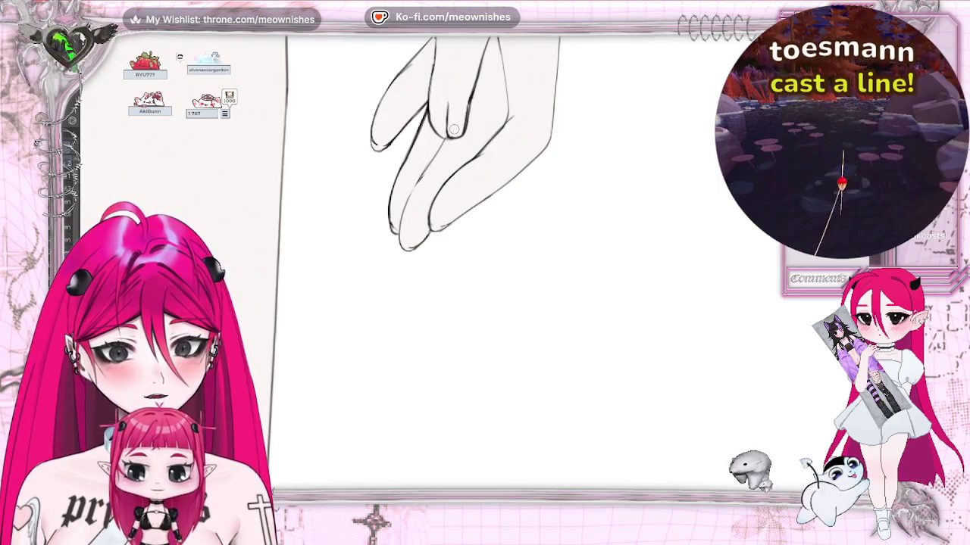
{"action": "left_click", "coordinate": [92, 196]}
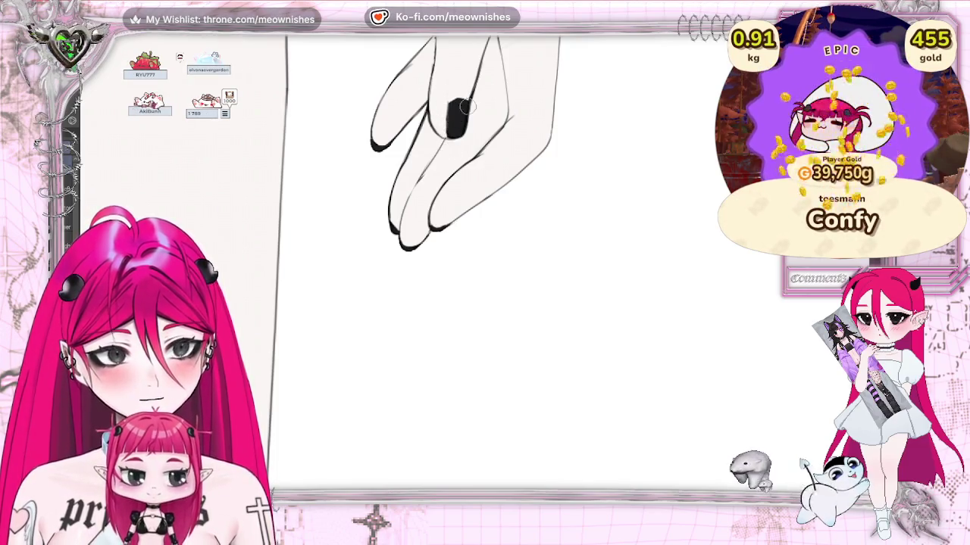
{"action": "key", "text": "ctrl+0"}
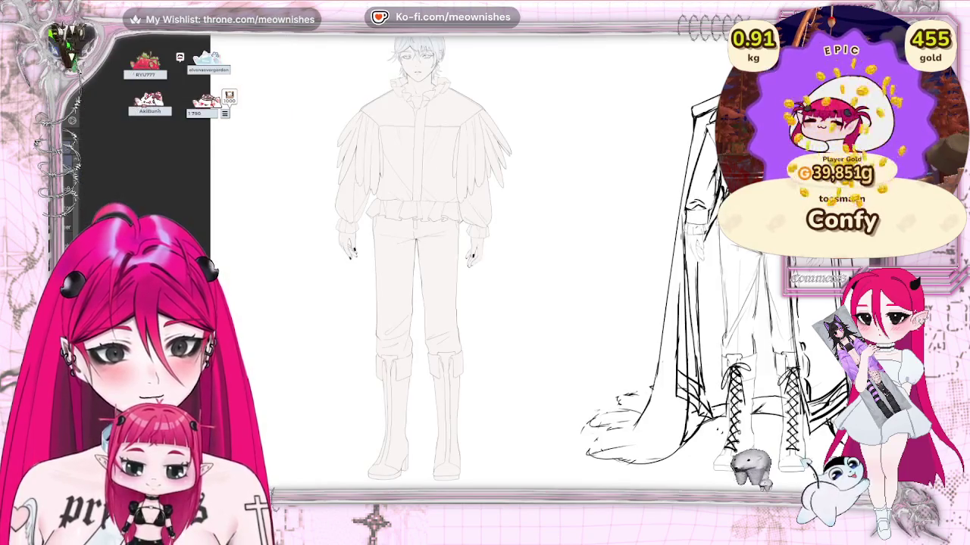
{"action": "key", "text": "ctrl+minus"}
{"action": "key", "text": "ctrl+plus"}
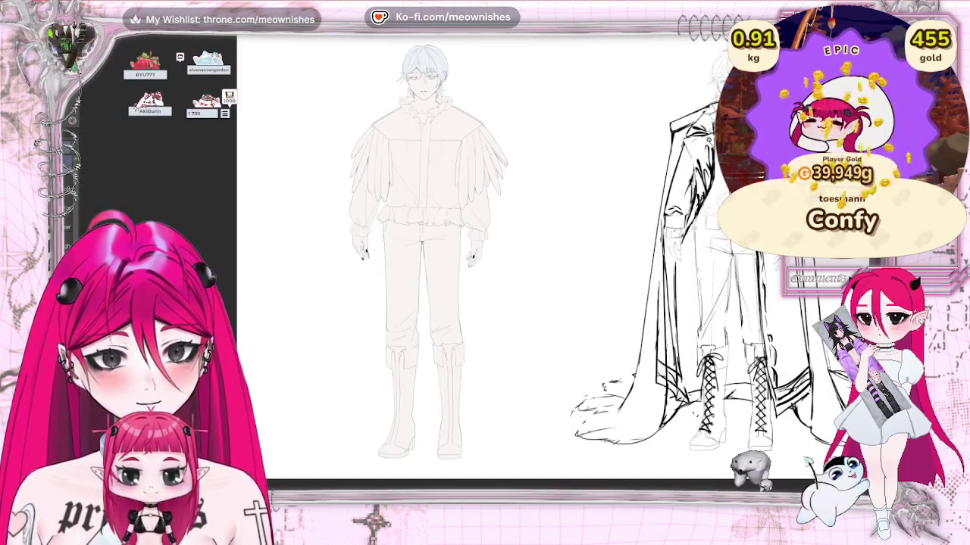
{"action": "scroll", "coordinate": [384, 326], "scroll_direction": "up", "scroll_amount": 2}
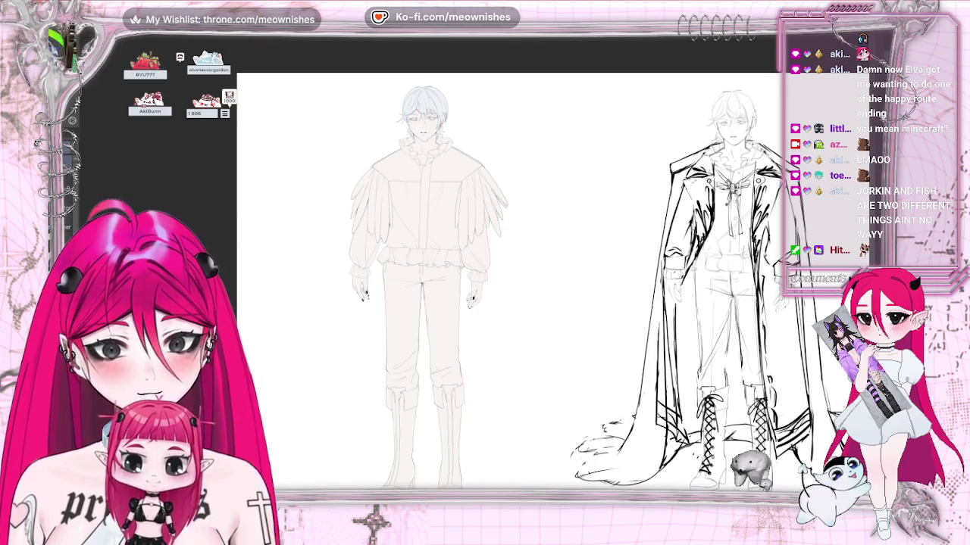
{"action": "scroll", "coordinate": [469, 280], "scroll_direction": "up", "scroll_amount": 2}
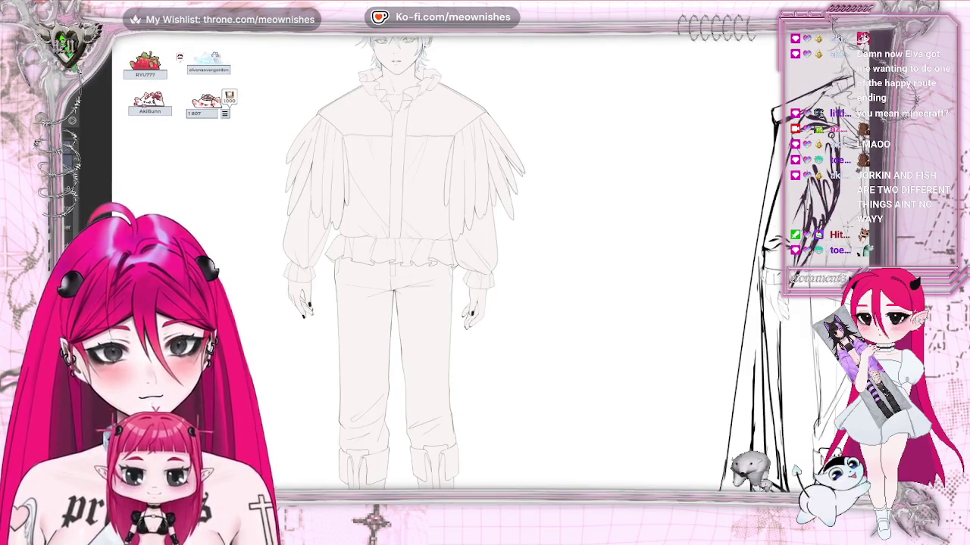
{"action": "scroll", "coordinate": [401, 265], "scroll_direction": "up", "scroll_amount": 2}
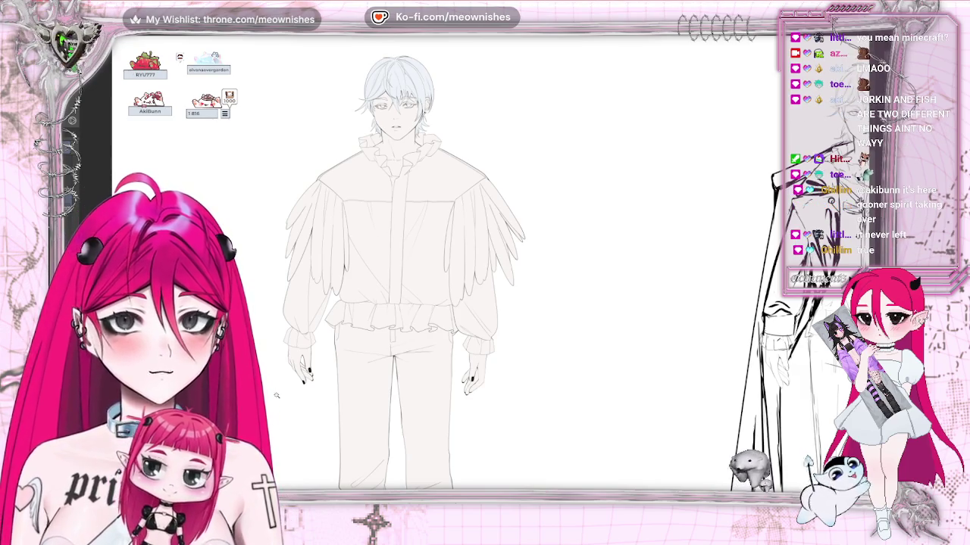
{"action": "left_click_drag", "start_coordinate": [406, 176], "coordinate": [478, 173]}
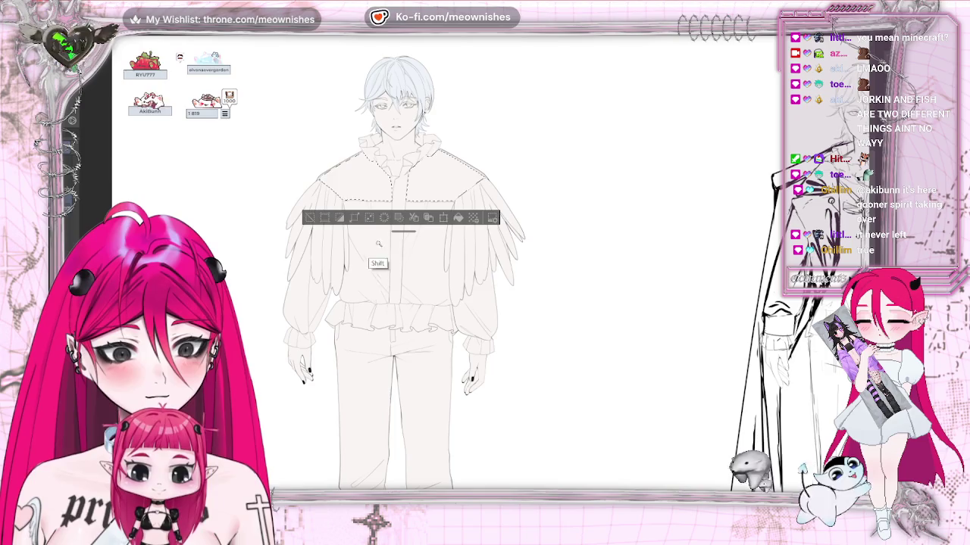
Extend the jacket selection over the upper and right chest, sleeve feathers and ruffle hem.
{"action": "left_click_drag", "start_coordinate": [448, 218], "coordinate": [364, 250]}
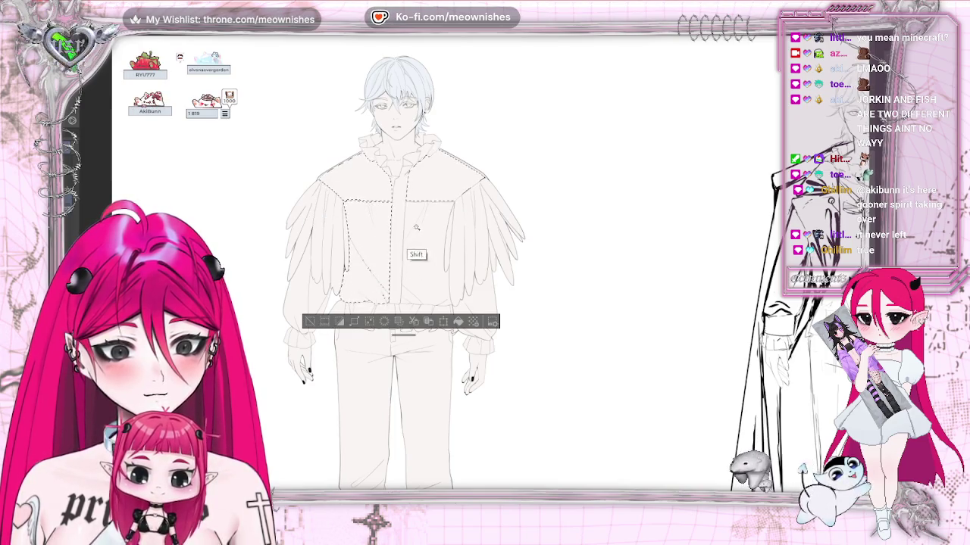
{"action": "left_click_drag", "start_coordinate": [417, 229], "coordinate": [431, 238]}
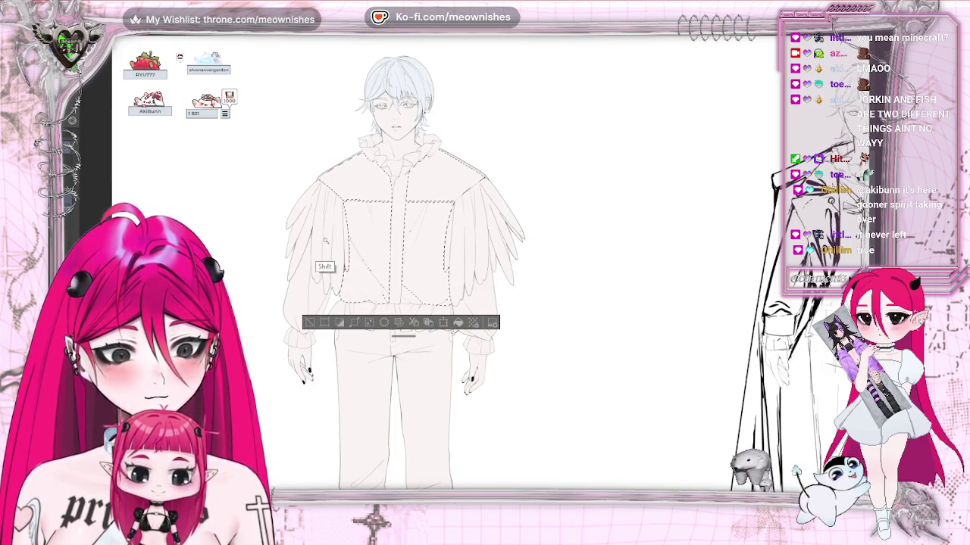
{"action": "mouse_move", "coordinate": [325, 242]}
{"action": "left_mouse_down"}
{"action": "mouse_move", "coordinate": [316, 310]}
{"action": "mouse_move", "coordinate": [360, 315]}
{"action": "left_mouse_up"}
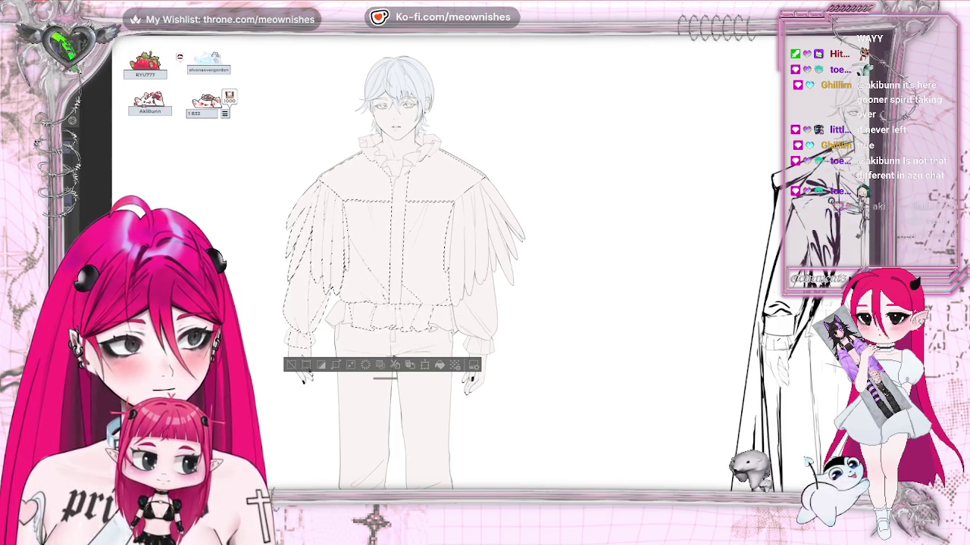
Add the right sleeve's feathers and its cuff to the jacket selection.
{"action": "scroll", "coordinate": [464, 254], "scroll_direction": "up", "scroll_amount": 2}
{"action": "scroll", "coordinate": [465, 250], "scroll_direction": "up", "scroll_amount": 2}
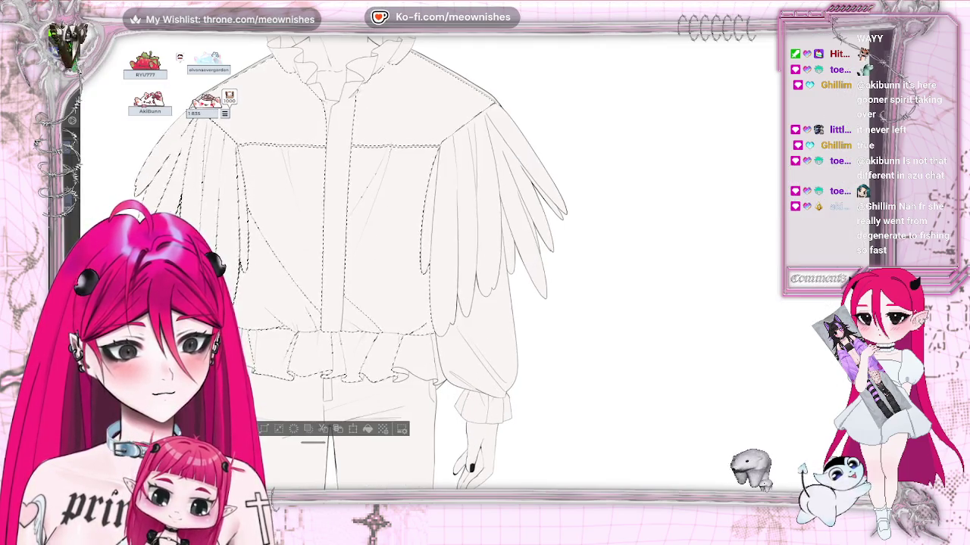
{"action": "scroll", "coordinate": [527, 403], "scroll_direction": "left", "scroll_amount": 3}
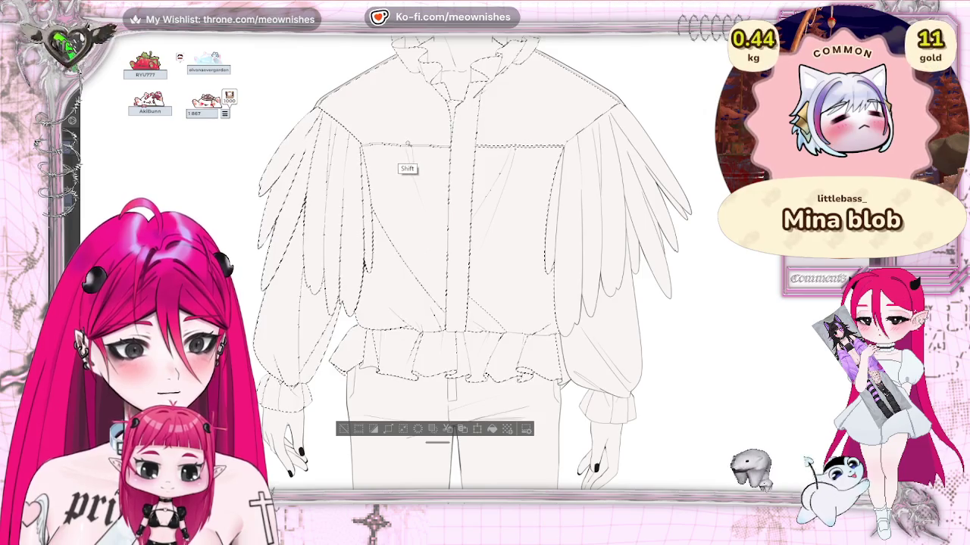
{"action": "scroll", "coordinate": [429, 129], "scroll_direction": "up", "scroll_amount": 3}
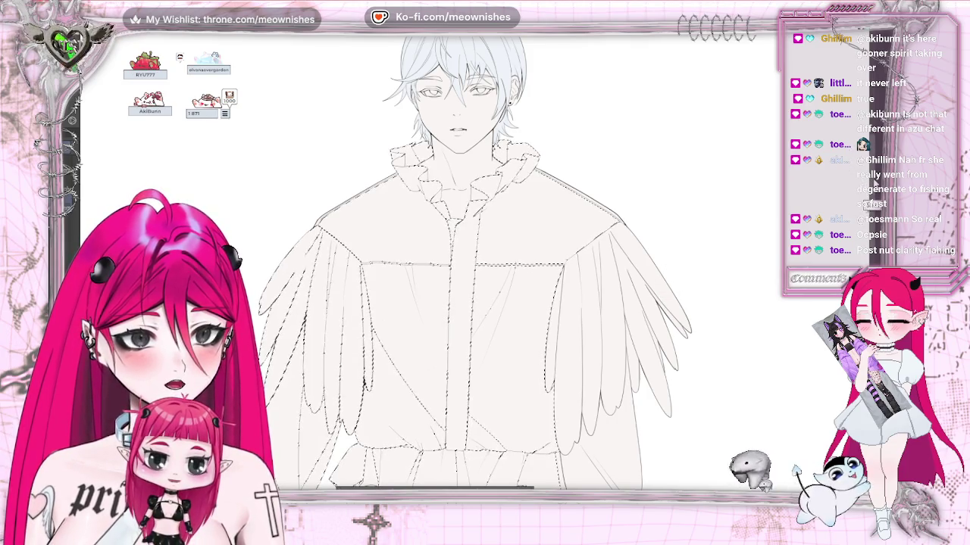
{"action": "scroll", "coordinate": [666, 266], "scroll_direction": "down", "scroll_amount": 2}
{"action": "left_click", "coordinate": [610, 256], "text": "shift"}
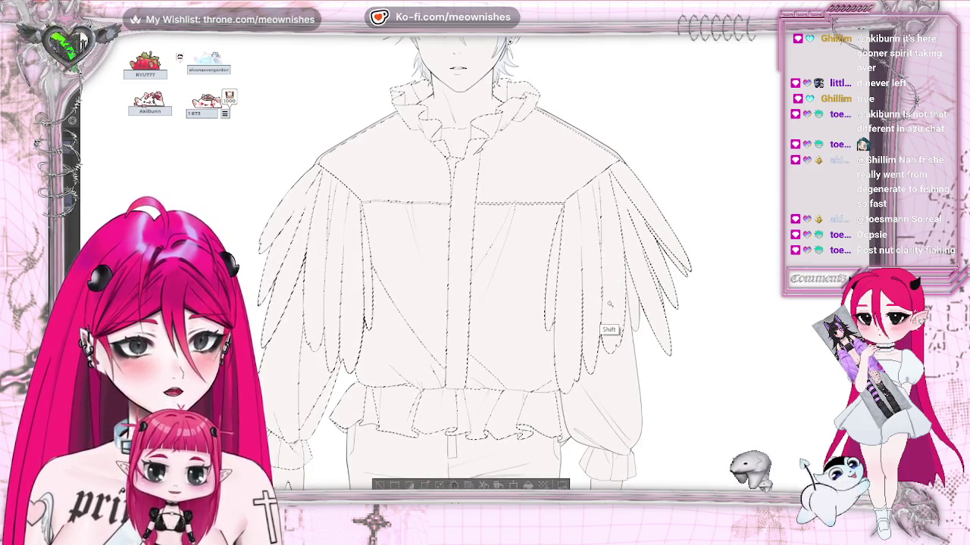
{"action": "scroll", "coordinate": [613, 332], "scroll_direction": "down", "scroll_amount": 3}
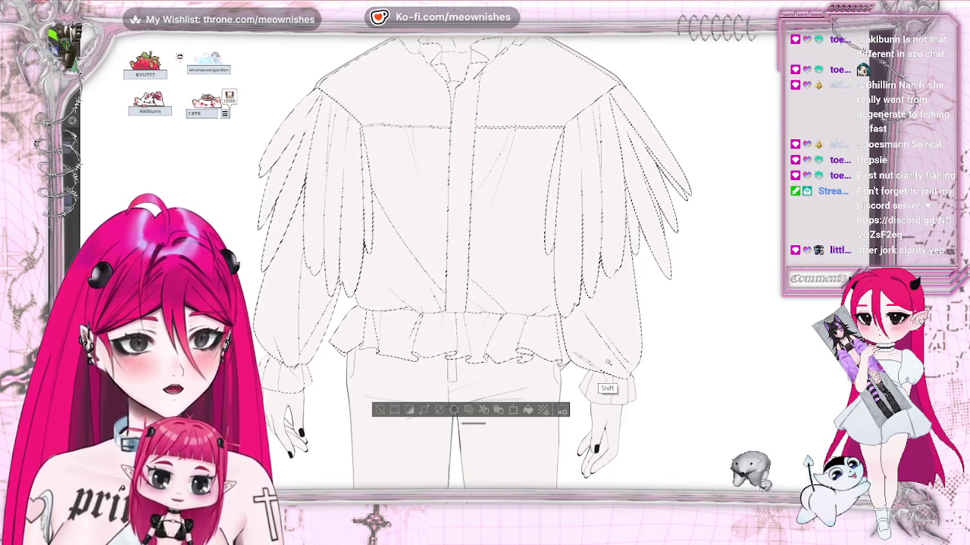
{"action": "left_click", "coordinate": [621, 392], "text": "shift"}
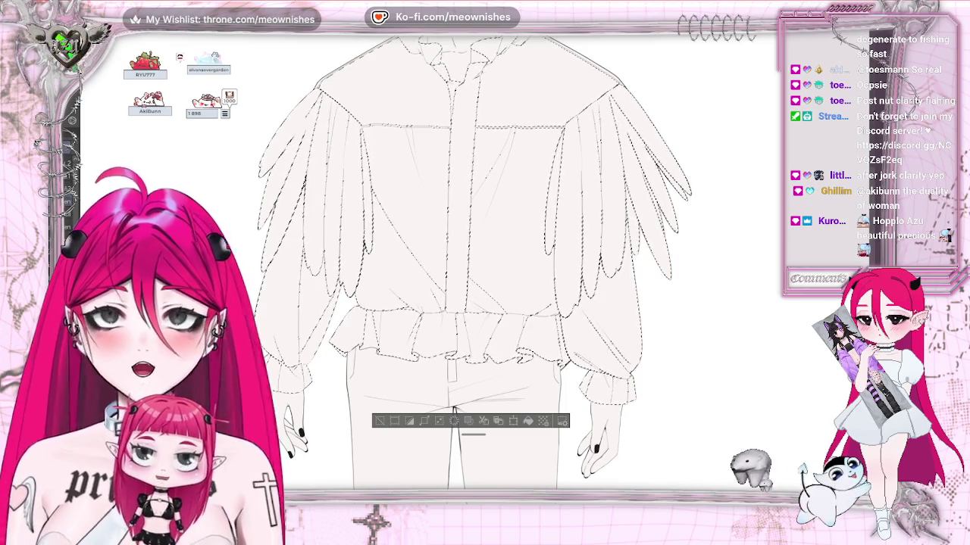
Brush dark grey over the selected jacket, cover the white gaps, then clear the selection.
{"action": "left_click", "coordinate": [434, 125]}
{"action": "mouse_move", "coordinate": [434, 125]}
{"action": "left_mouse_down"}
{"action": "mouse_move", "coordinate": [671, 333]}
{"action": "mouse_move", "coordinate": [463, 297]}
{"action": "left_mouse_up"}
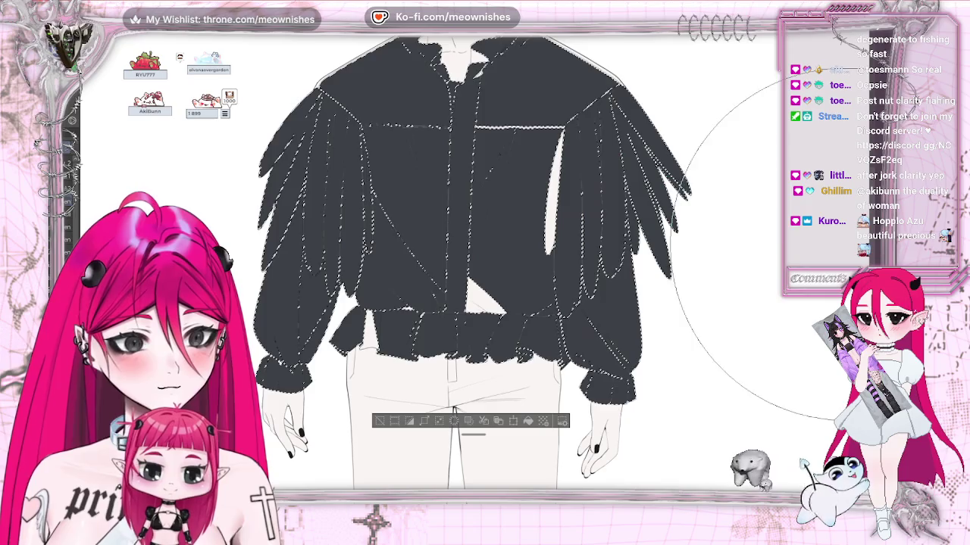
{"action": "scroll", "coordinate": [765, 241], "scroll_direction": "up", "scroll_amount": 3}
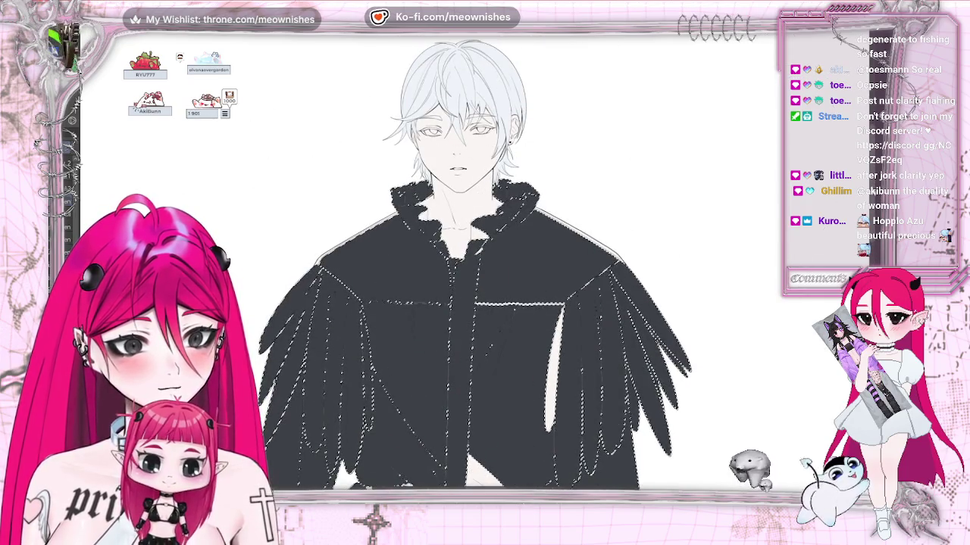
{"action": "scroll", "coordinate": [765, 241], "scroll_direction": "down", "scroll_amount": 2}
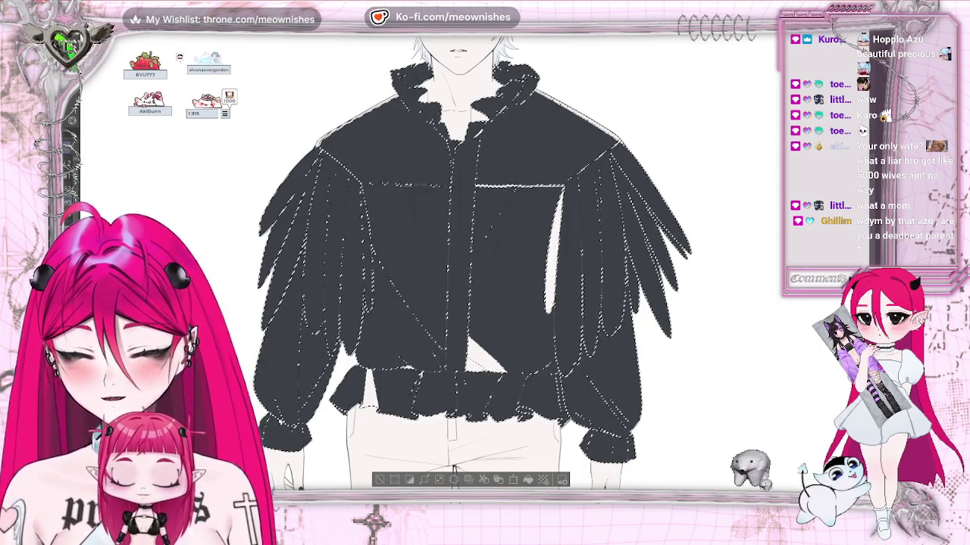
{"action": "left_click_drag", "start_coordinate": [563, 195], "coordinate": [541, 369]}
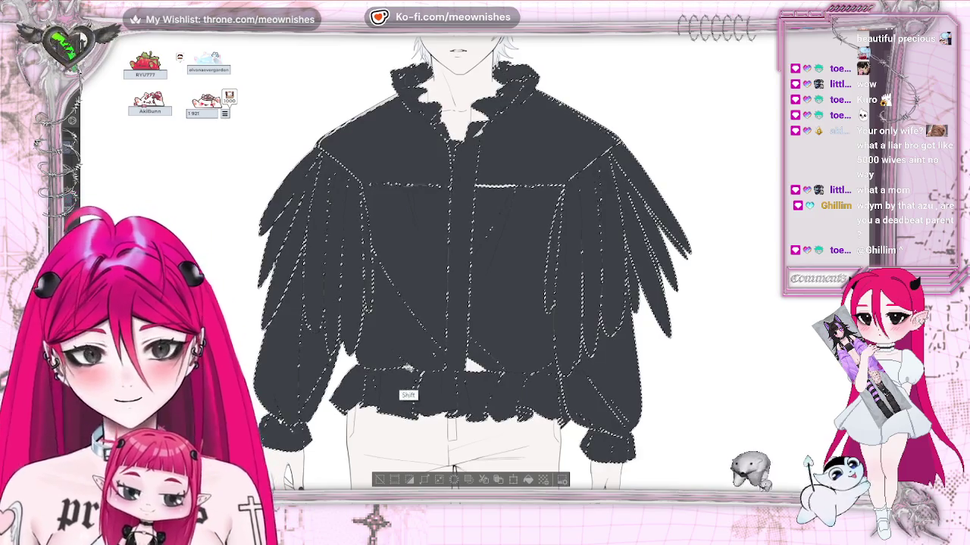
{"action": "key", "text": "shift"}
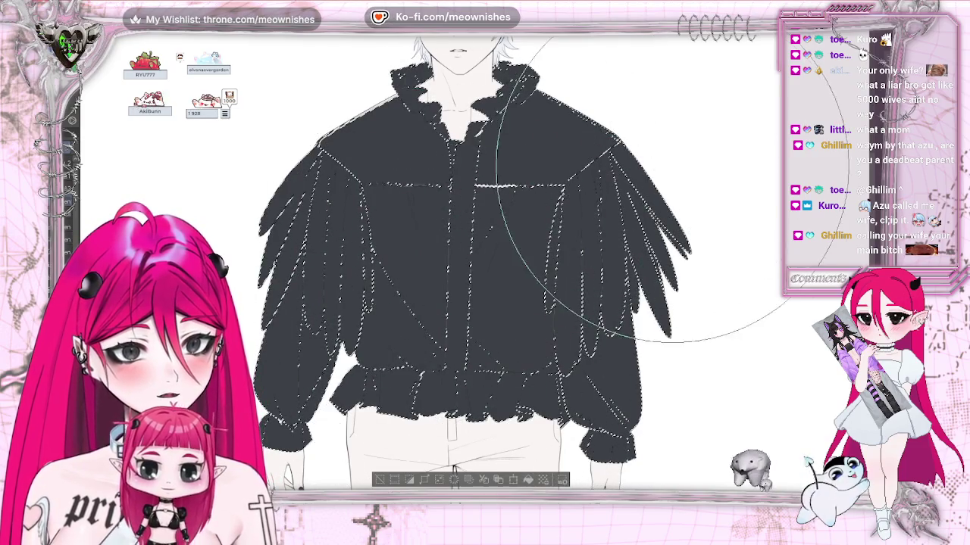
{"action": "left_click", "coordinate": [379, 480]}
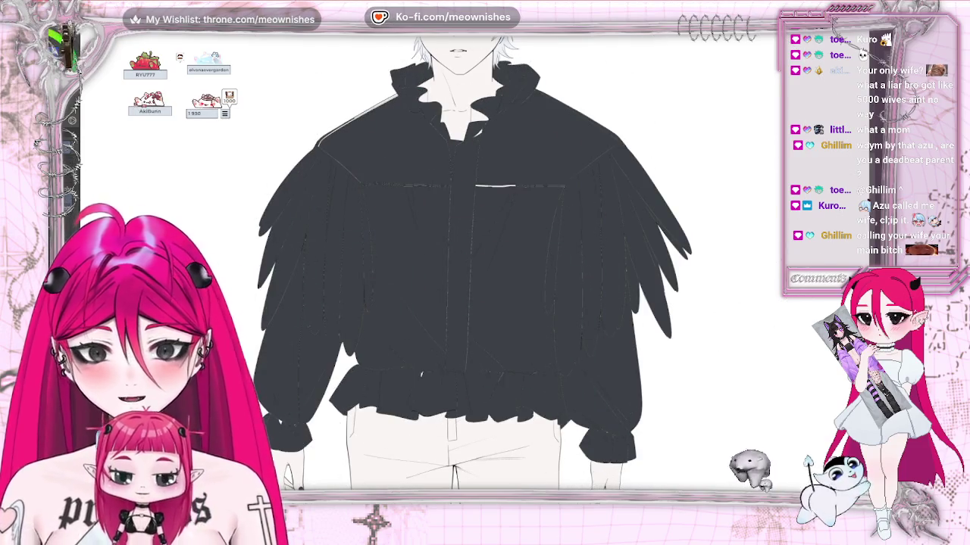
Select the unfilled gaps by the chest pocket, upper jacket, lower jacket and left cuff, then deselect.
{"action": "left_click", "coordinate": [496, 187], "text": "shift"}
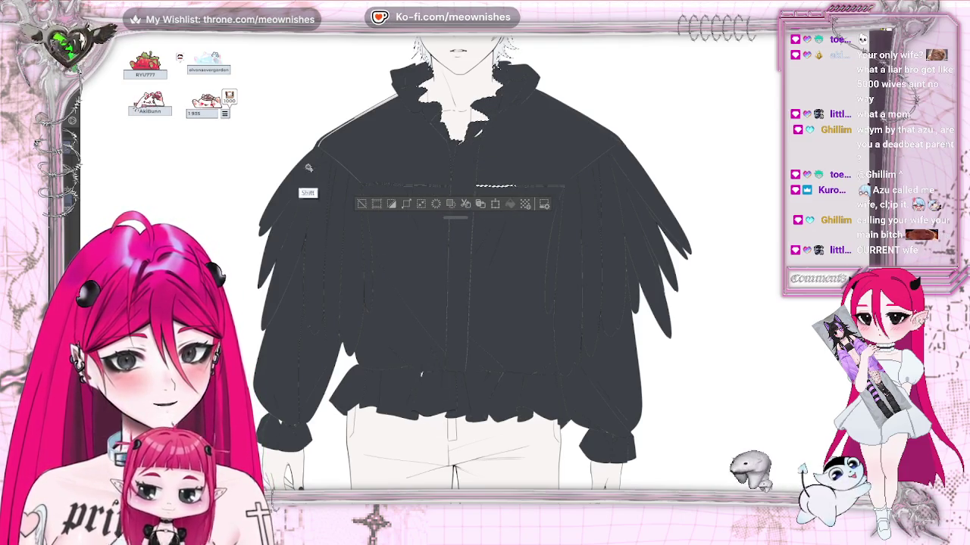
{"action": "left_click", "coordinate": [478, 132], "text": "shift"}
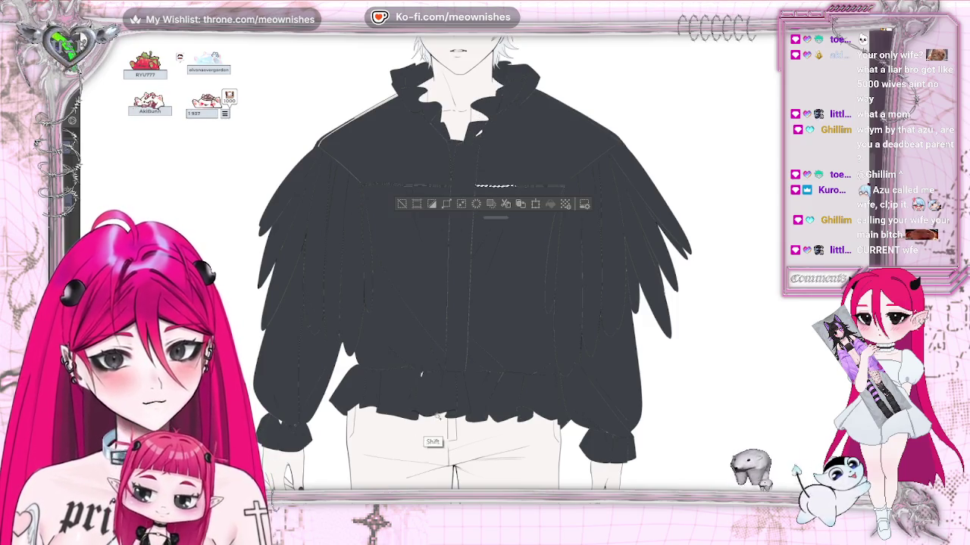
{"action": "left_click", "coordinate": [384, 396], "text": "shift"}
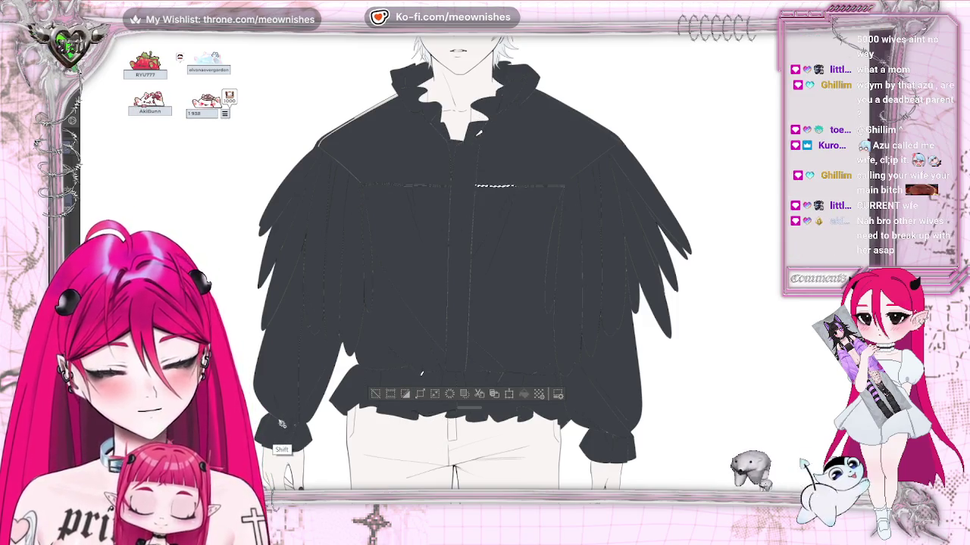
{"action": "left_click", "coordinate": [279, 422], "text": "shift"}
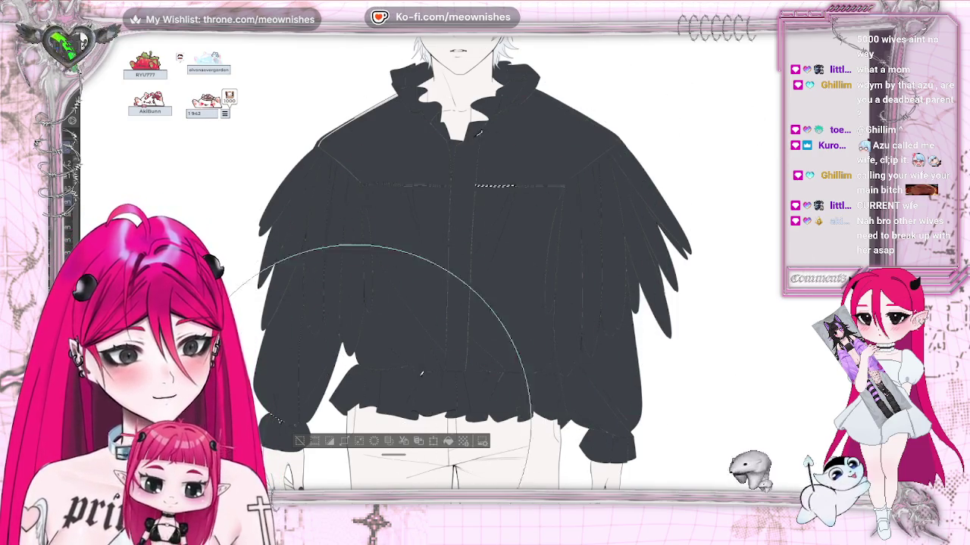
{"action": "key", "text": "ctrl+d"}
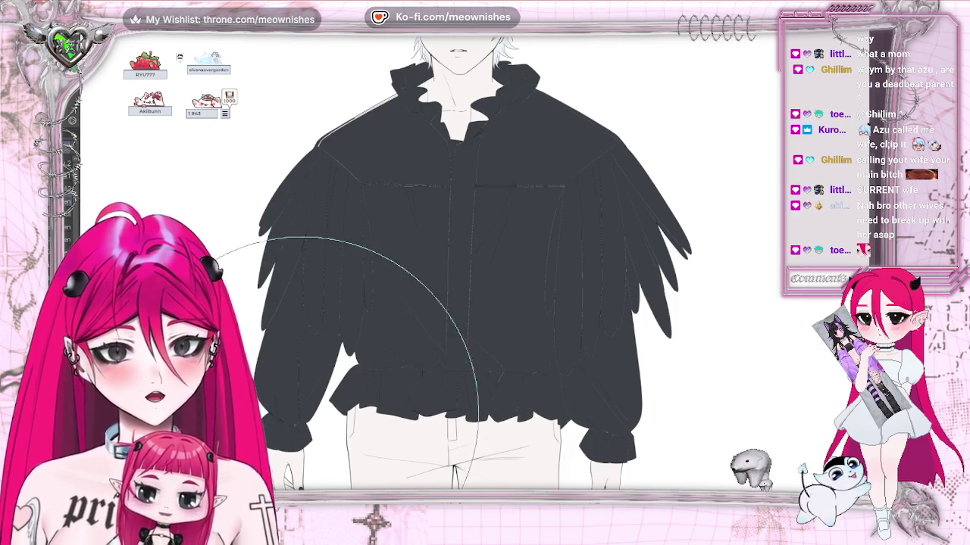
Switch to a much smaller brush and zoom in on the jacket's ruffled hem.
{"action": "key", "text": "p"}
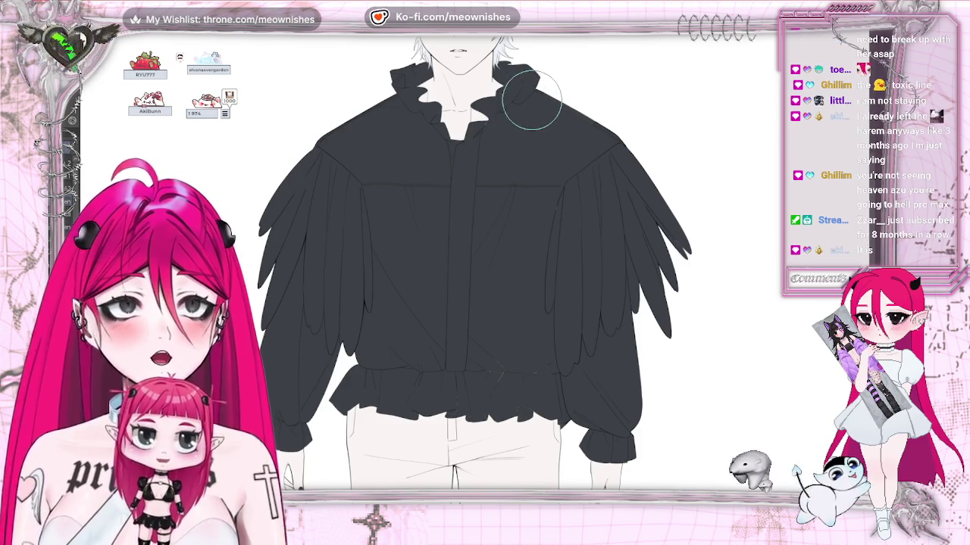
{"action": "scroll", "coordinate": [470, 265], "scroll_direction": "down", "scroll_amount": 3}
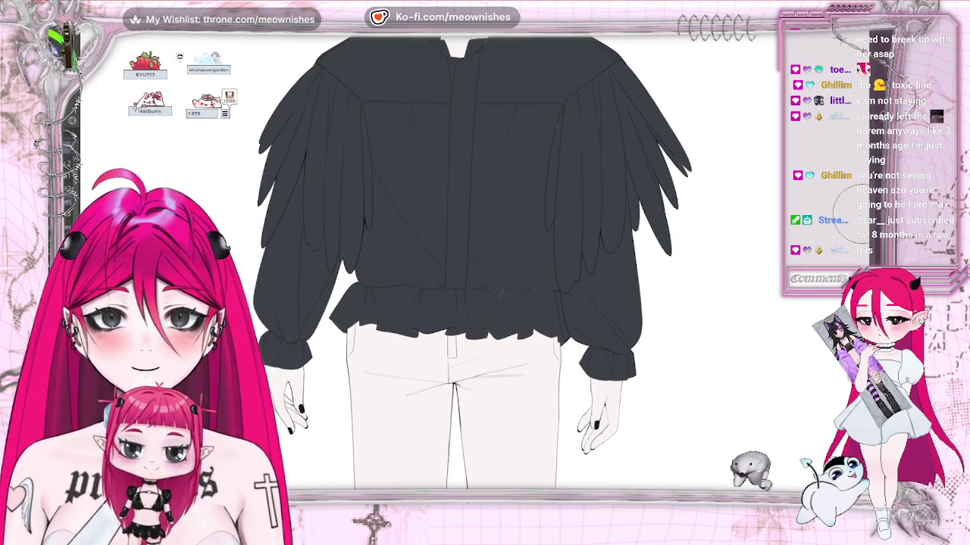
{"action": "scroll", "coordinate": [475, 266], "scroll_direction": "up", "scroll_amount": 2}
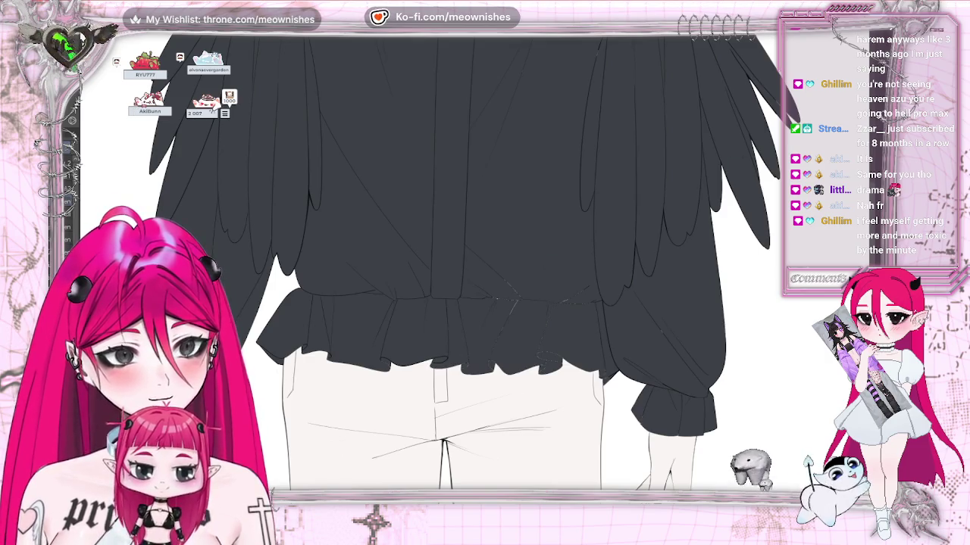
{"action": "scroll", "coordinate": [426, 276], "scroll_direction": "up", "scroll_amount": 2}
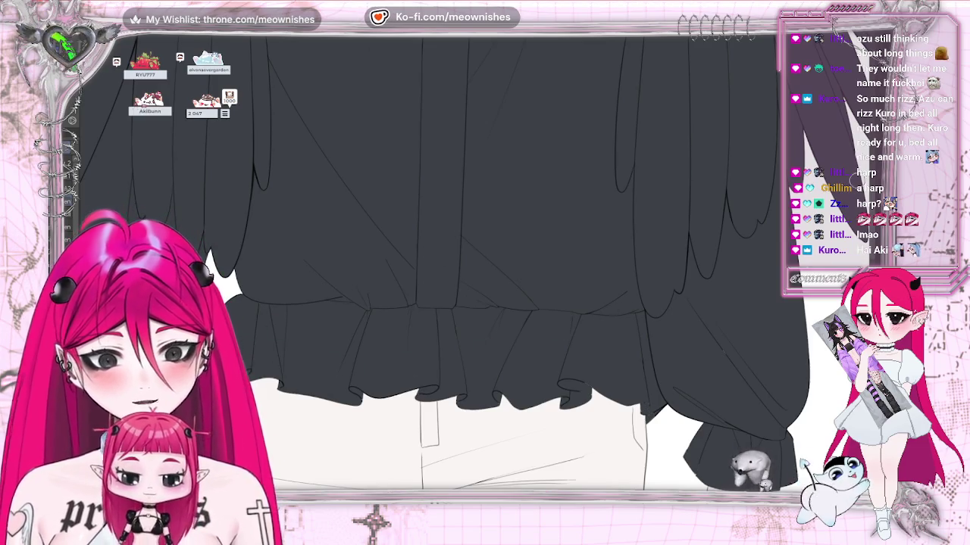
{"action": "scroll", "coordinate": [455, 265], "scroll_direction": "down", "scroll_amount": 3}
{"action": "key", "text": "ctrl+plus"}
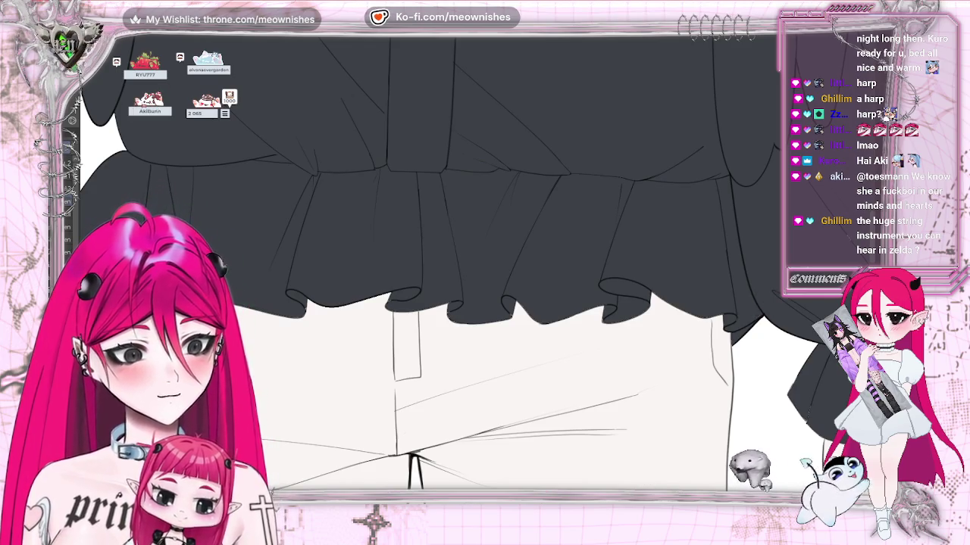
{"action": "scroll", "coordinate": [485, 303], "scroll_direction": "left", "scroll_amount": 3}
{"action": "scroll", "coordinate": [485, 303], "scroll_direction": "left", "scroll_amount": 2}
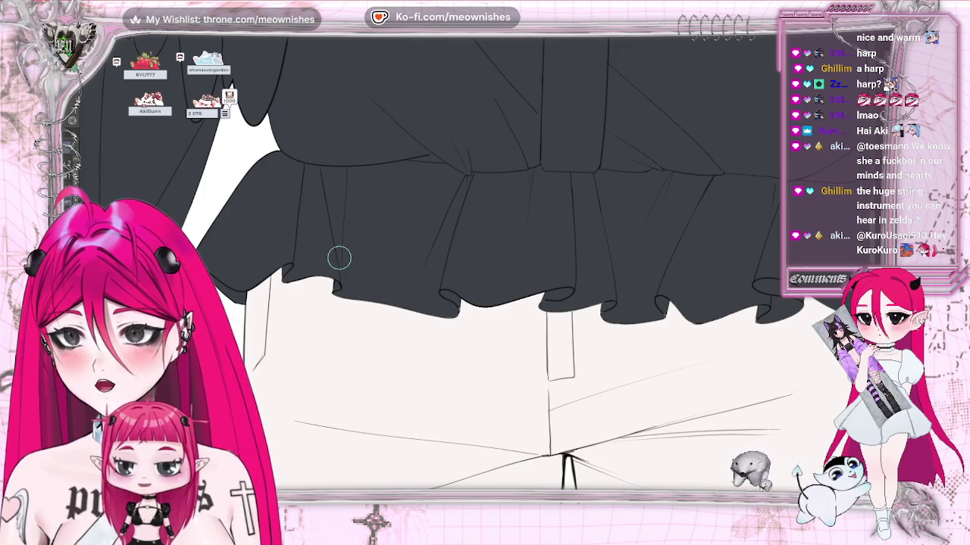
{"action": "key", "text": "h"}
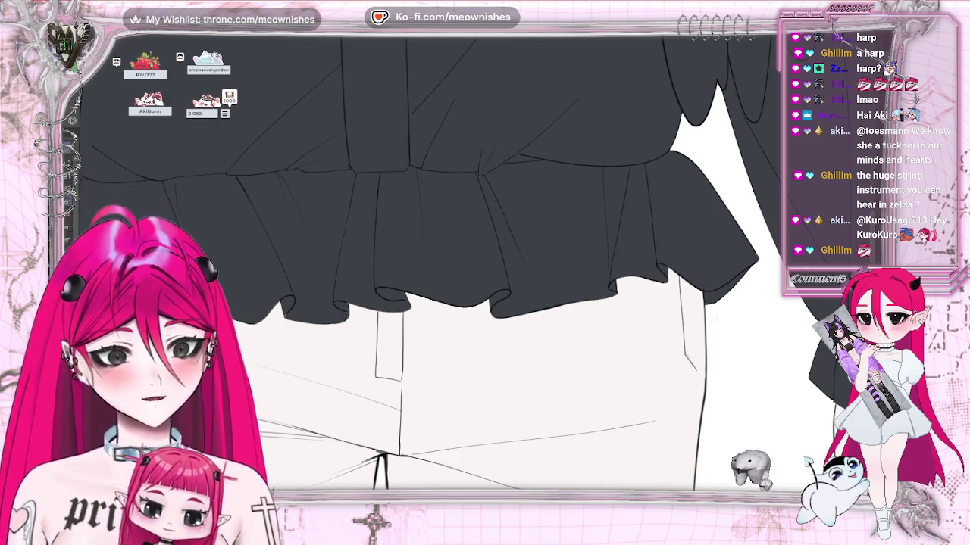
{"action": "left_click_drag", "start_coordinate": [416, 352], "coordinate": [647, 351]}
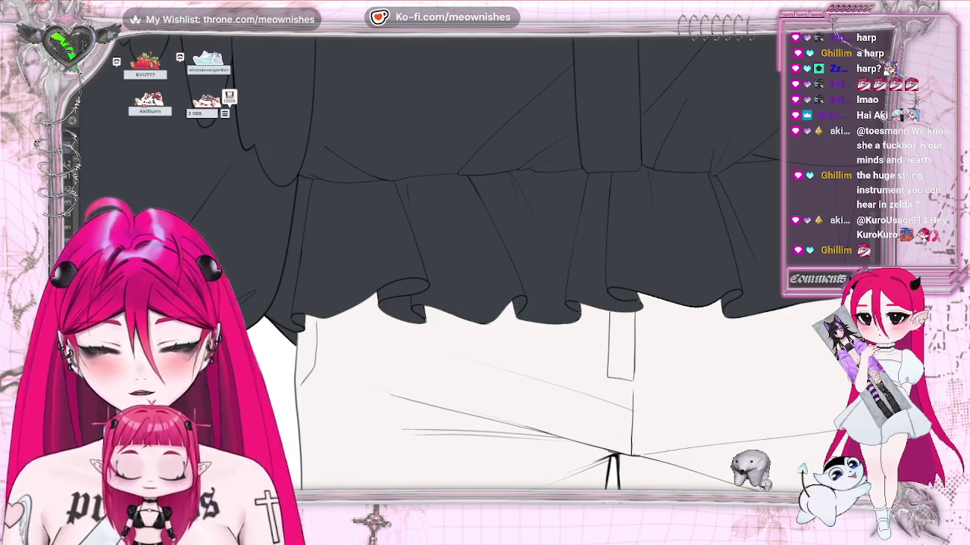
{"action": "scroll", "coordinate": [518, 315], "scroll_direction": "up", "scroll_amount": 2}
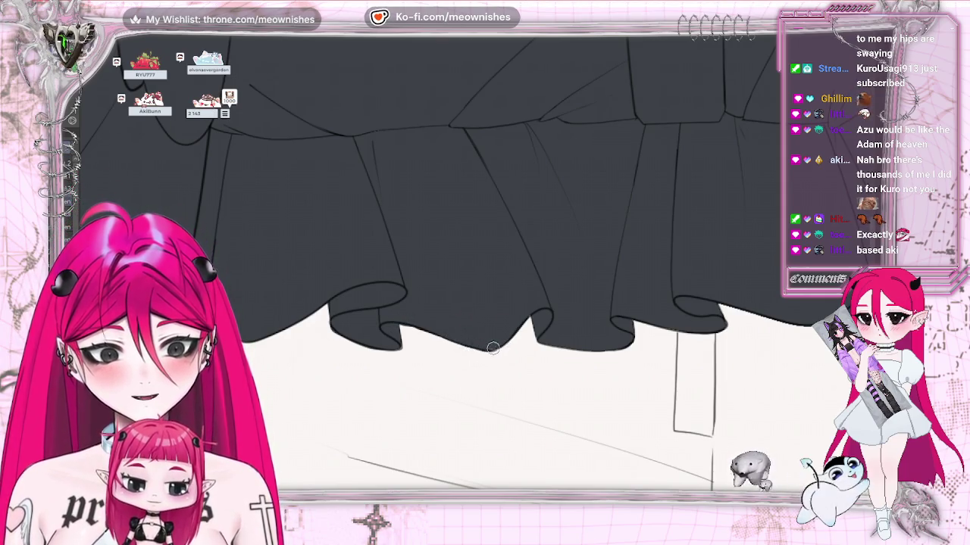
{"action": "key", "text": "h"}
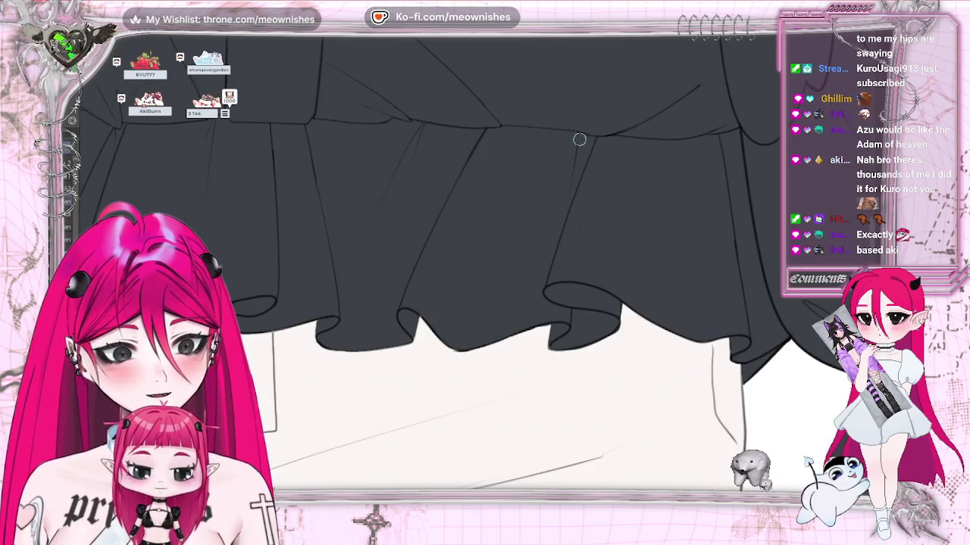
{"action": "key", "text": "ctrl+minus"}
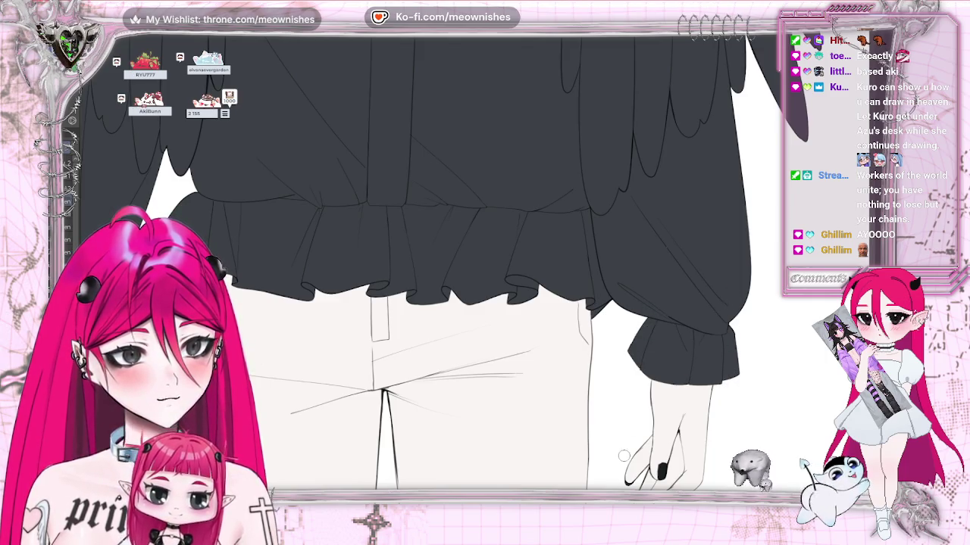
{"action": "left_click_drag", "start_coordinate": [126, 319], "coordinate": [375, 318]}
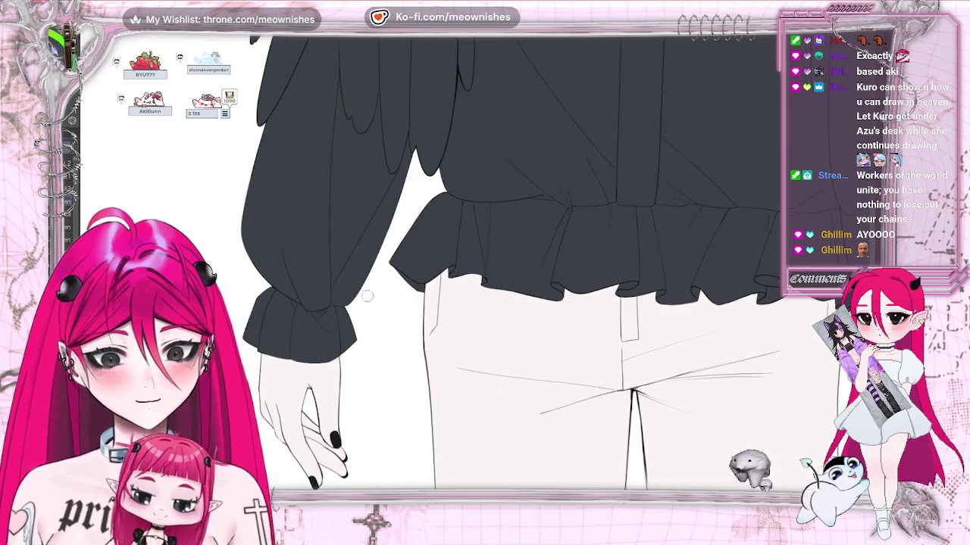
{"action": "key", "text": "ctrl+0"}
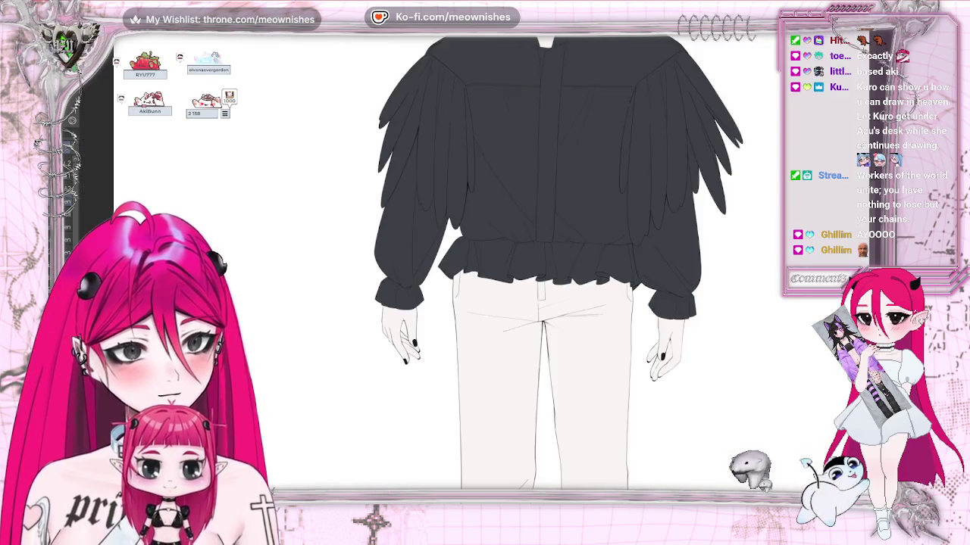
{"action": "scroll", "coordinate": [559, 262], "scroll_direction": "up", "scroll_amount": 1}
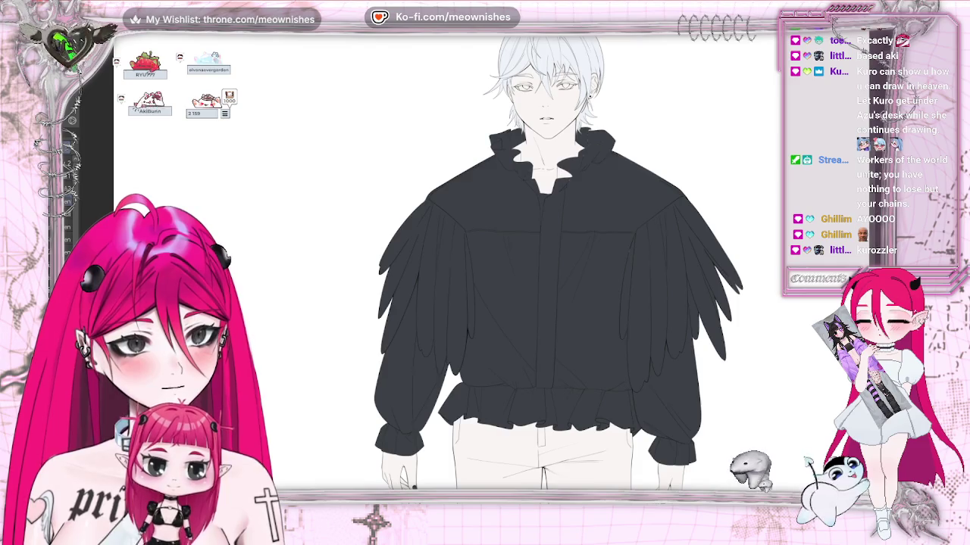
{"action": "scroll", "coordinate": [559, 262], "scroll_direction": "up", "scroll_amount": 1}
{"action": "scroll", "coordinate": [462, 284], "scroll_direction": "up", "scroll_amount": 1}
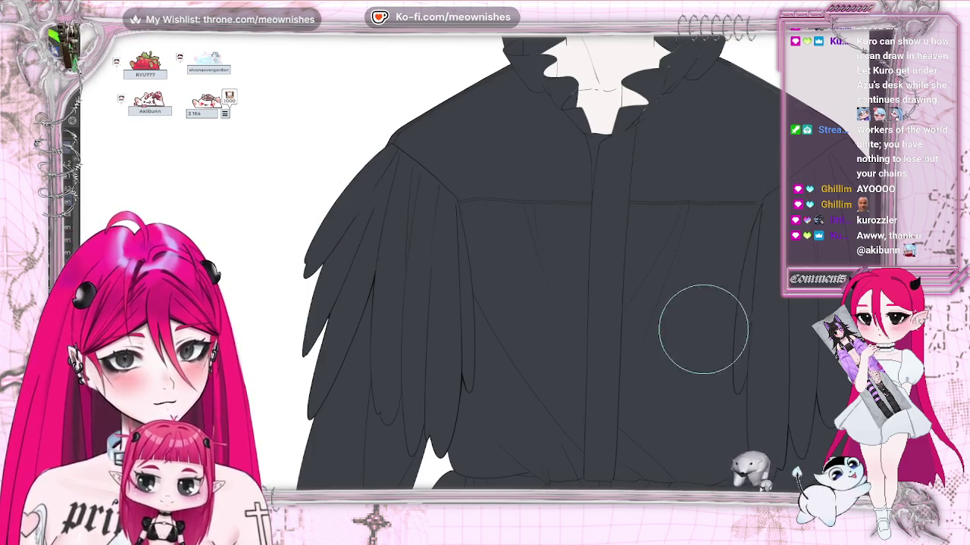
{"action": "mouse_move", "coordinate": [649, 292]}
{"action": "left_mouse_down"}
{"action": "mouse_move", "coordinate": [475, 293]}
{"action": "mouse_move", "coordinate": [513, 292]}
{"action": "left_mouse_up"}
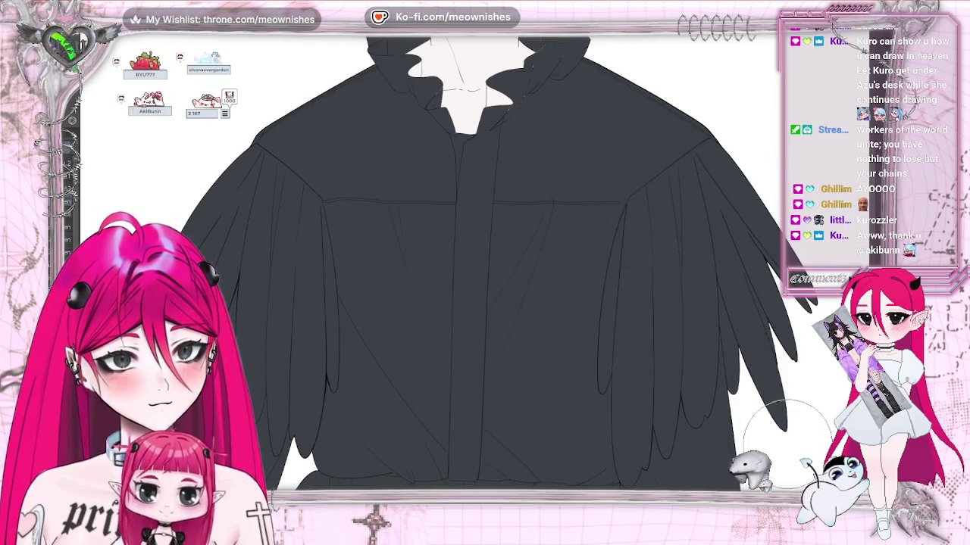
{"action": "scroll", "coordinate": [485, 265], "scroll_direction": "up", "scroll_amount": 4}
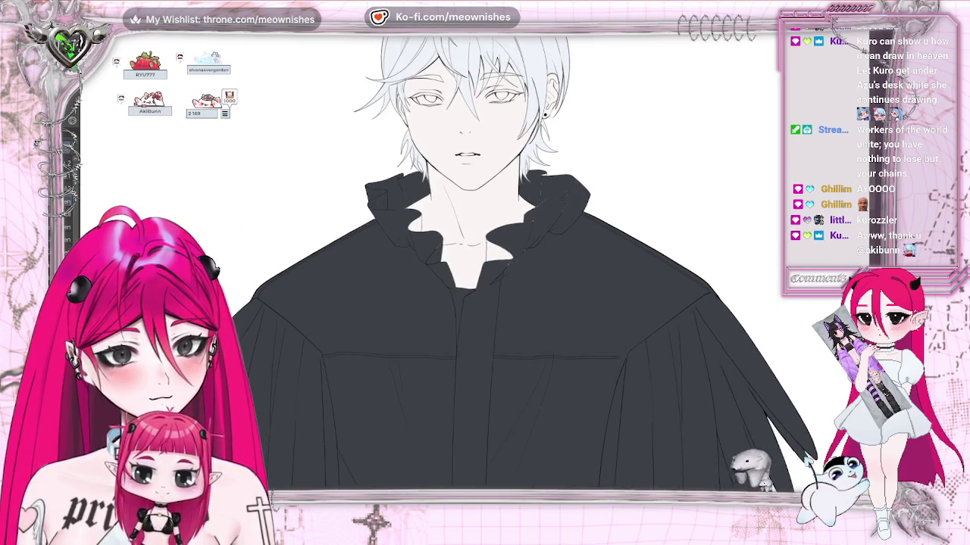
{"action": "scroll", "coordinate": [470, 269], "scroll_direction": "up", "scroll_amount": 3}
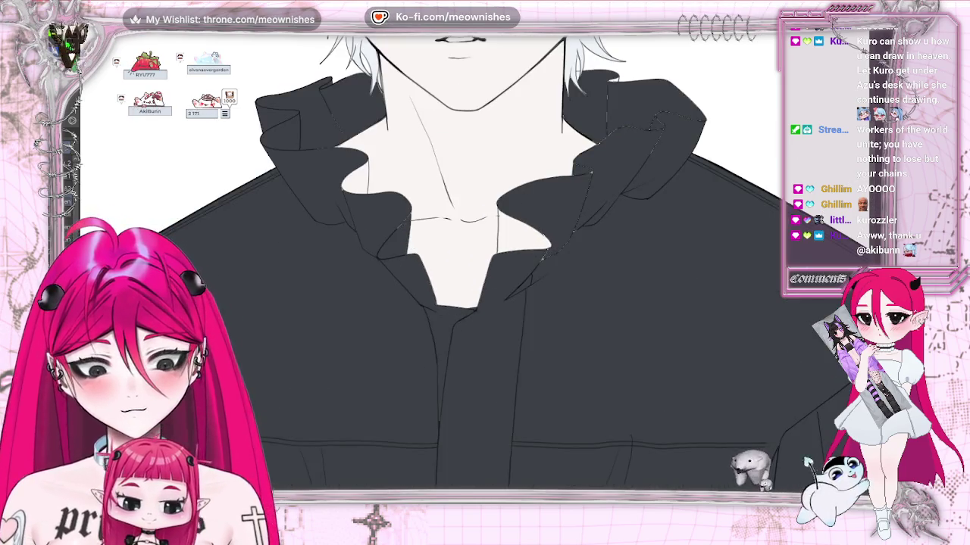
Paint dark grey over the white collar-edge gaps, then shrink the brush for detail work.
{"action": "left_click_drag", "start_coordinate": [500, 215], "coordinate": [497, 254]}
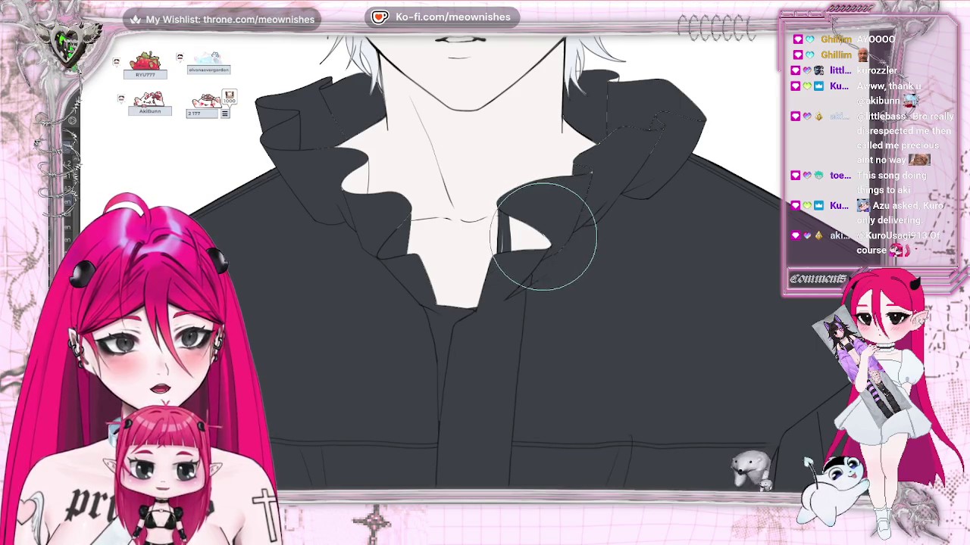
{"action": "mouse_move", "coordinate": [541, 237]}
{"action": "left_mouse_down"}
{"action": "mouse_move", "coordinate": [518, 249]}
{"action": "mouse_move", "coordinate": [576, 212]}
{"action": "left_mouse_up"}
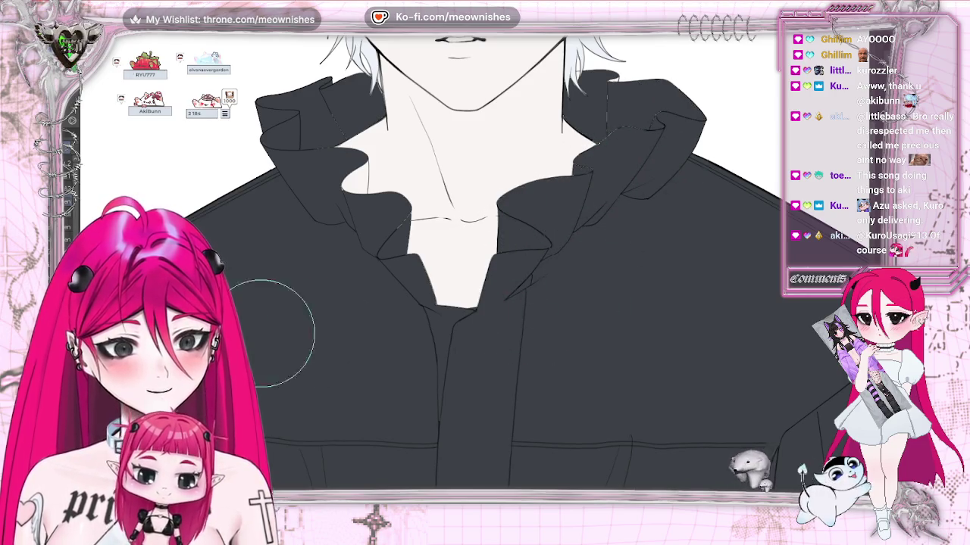
{"action": "key", "text": "bracketleft"}
{"action": "key", "text": "bracketleft"}
{"action": "key", "text": "bracketleft"}
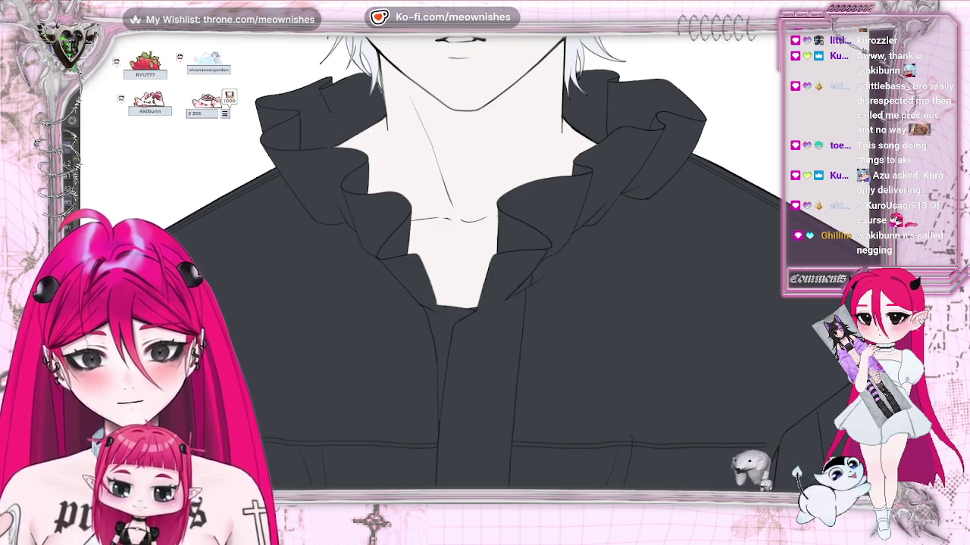
{"action": "scroll", "coordinate": [406, 299], "scroll_direction": "up", "scroll_amount": 2}
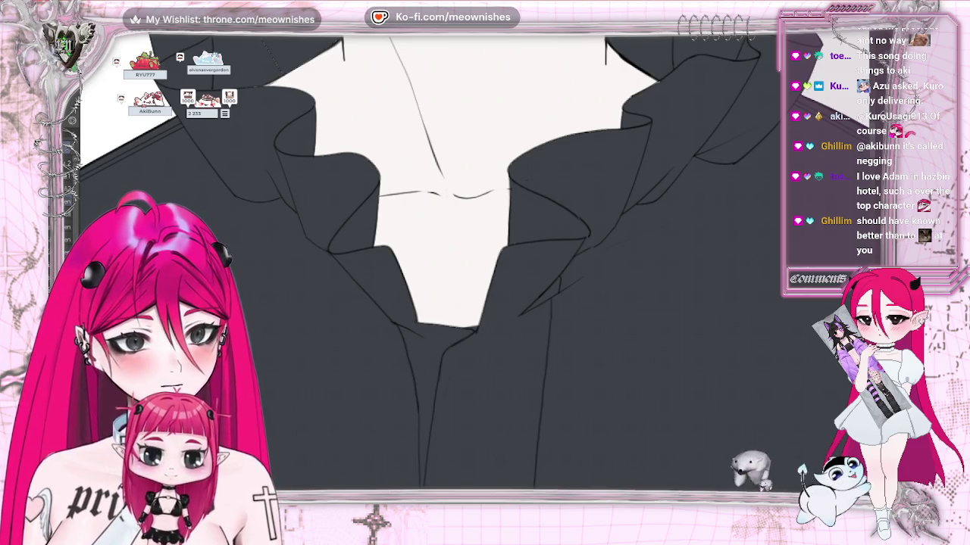
{"action": "scroll", "coordinate": [485, 265], "scroll_direction": "down", "scroll_amount": 2}
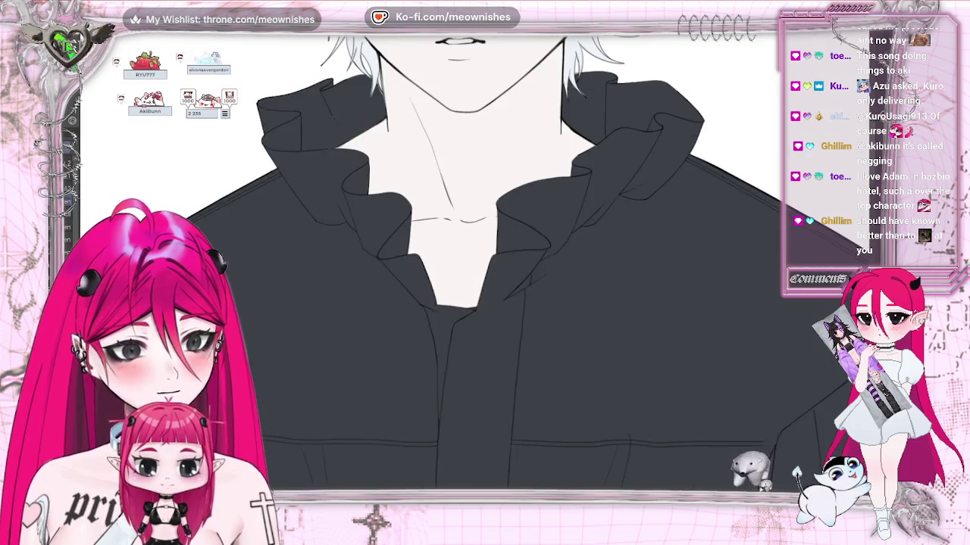
{"action": "scroll", "coordinate": [304, 248], "scroll_direction": "up", "scroll_amount": 3}
{"action": "scroll", "coordinate": [304, 248], "scroll_direction": "up", "scroll_amount": 2}
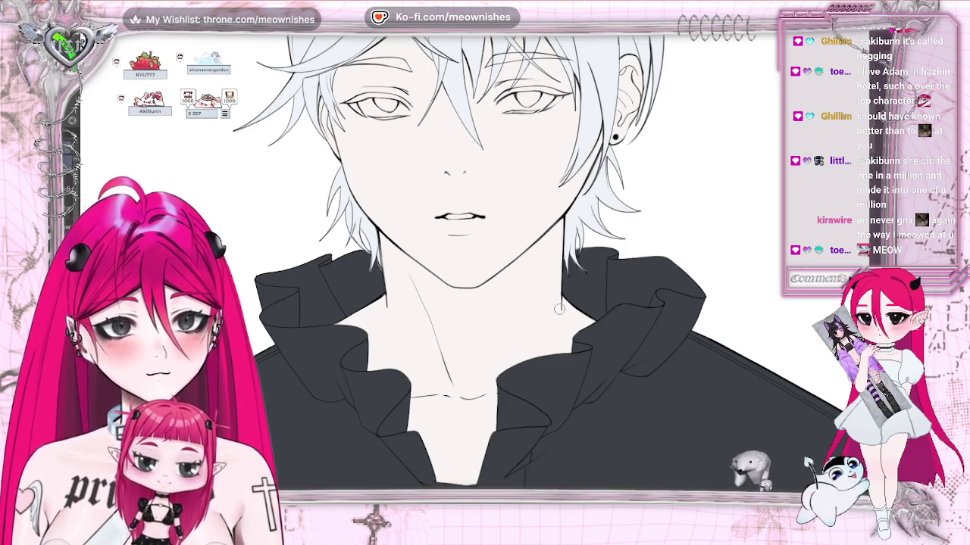
{"action": "key", "text": "ctrl+plus"}
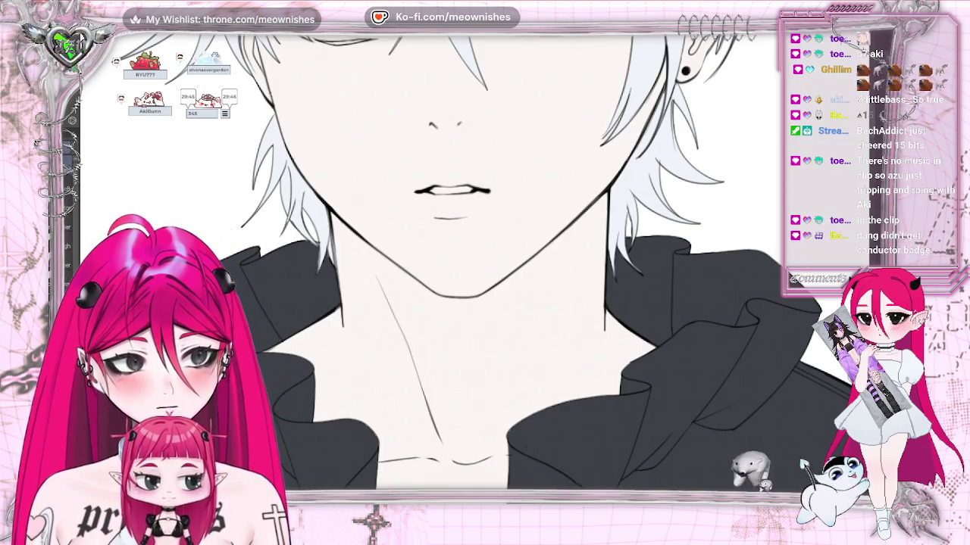
{"action": "key", "text": "ctrl+0"}
{"action": "scroll", "coordinate": [478, 333], "scroll_direction": "up", "scroll_amount": 2}
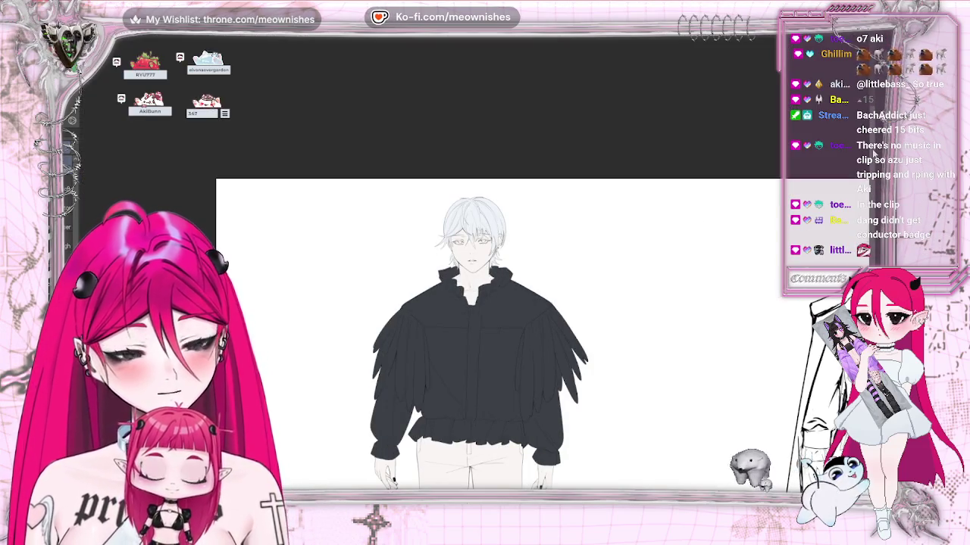
{"action": "scroll", "coordinate": [477, 333], "scroll_direction": "down", "scroll_amount": 5}
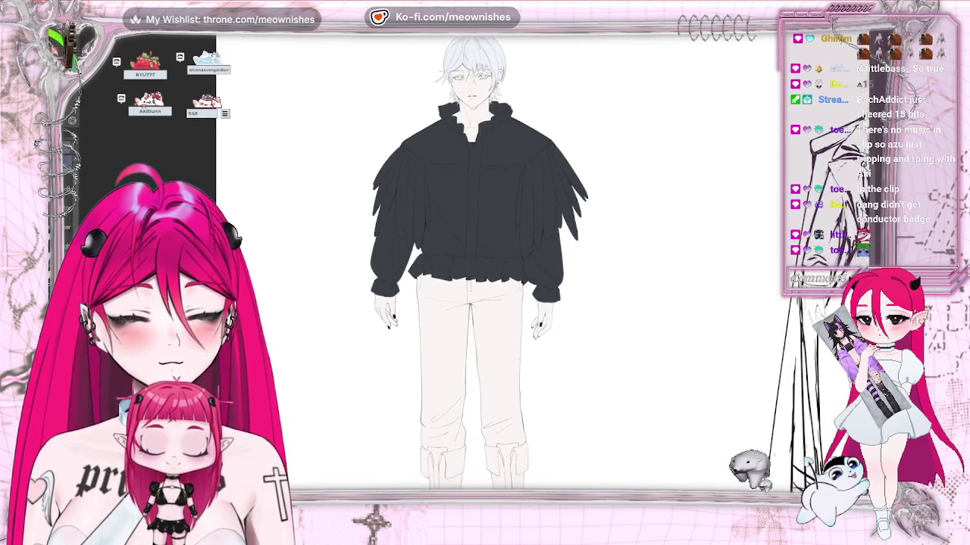
{"action": "key", "text": "ctrl+z"}
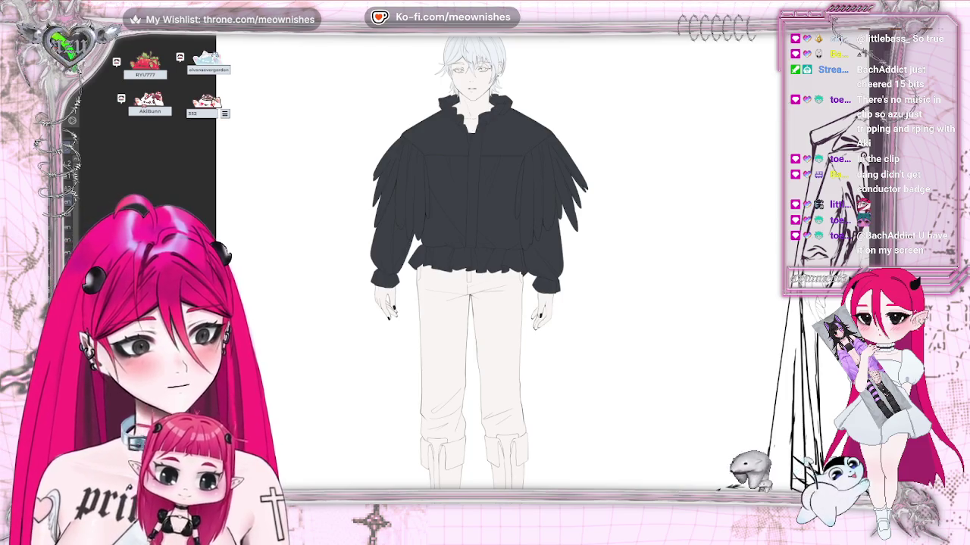
{"action": "mouse_move", "coordinate": [527, 131]}
{"action": "left_mouse_down"}
{"action": "mouse_move", "coordinate": [617, 222]}
{"action": "mouse_move", "coordinate": [552, 264]}
{"action": "left_mouse_up"}
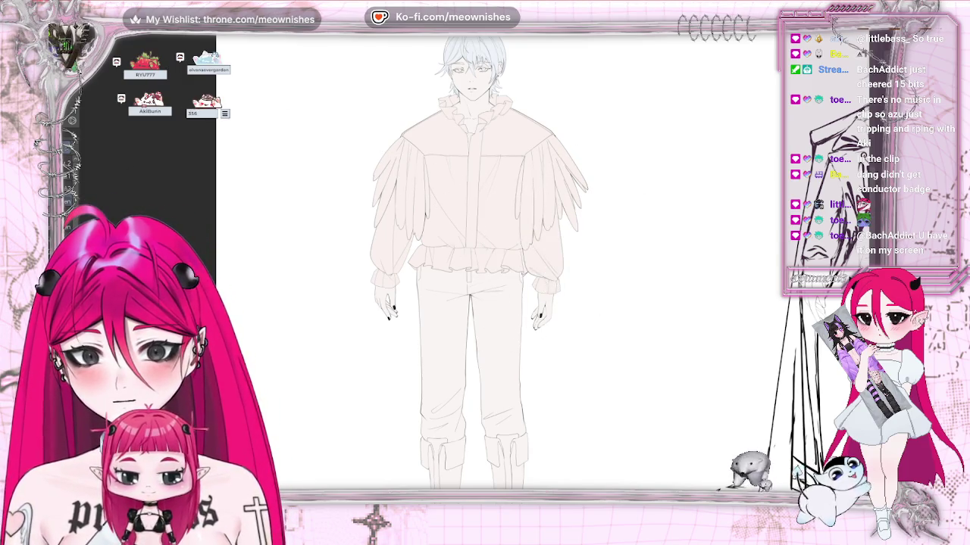
Paint the jacket light blue, then undo a trial pale pink pass over it.
{"action": "mouse_move", "coordinate": [451, 72]}
{"action": "left_mouse_down"}
{"action": "mouse_move", "coordinate": [547, 132]}
{"action": "mouse_move", "coordinate": [441, 231]}
{"action": "left_mouse_up"}
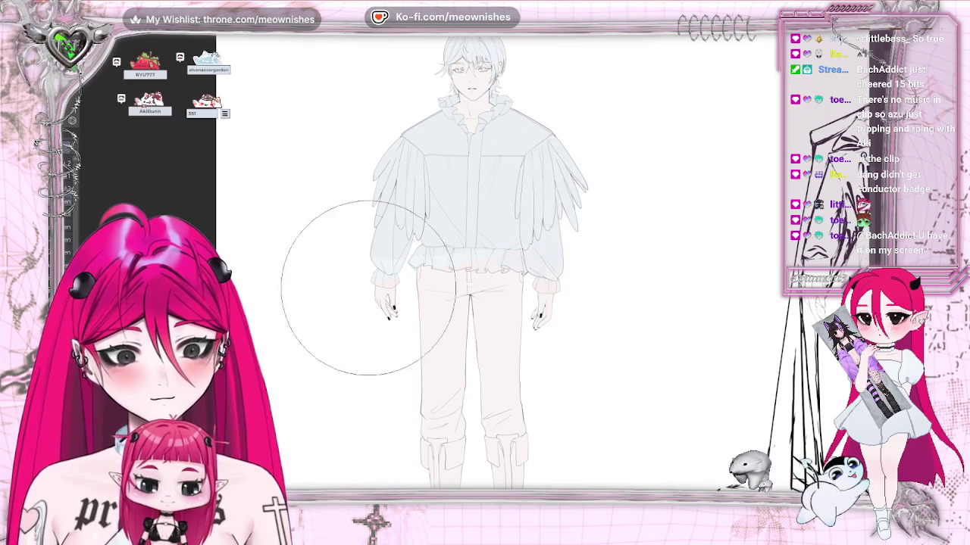
{"action": "mouse_move", "coordinate": [369, 101]}
{"action": "left_mouse_down"}
{"action": "mouse_move", "coordinate": [390, 162]}
{"action": "mouse_move", "coordinate": [612, 158]}
{"action": "left_mouse_up"}
{"action": "key", "text": "ctrl+z"}
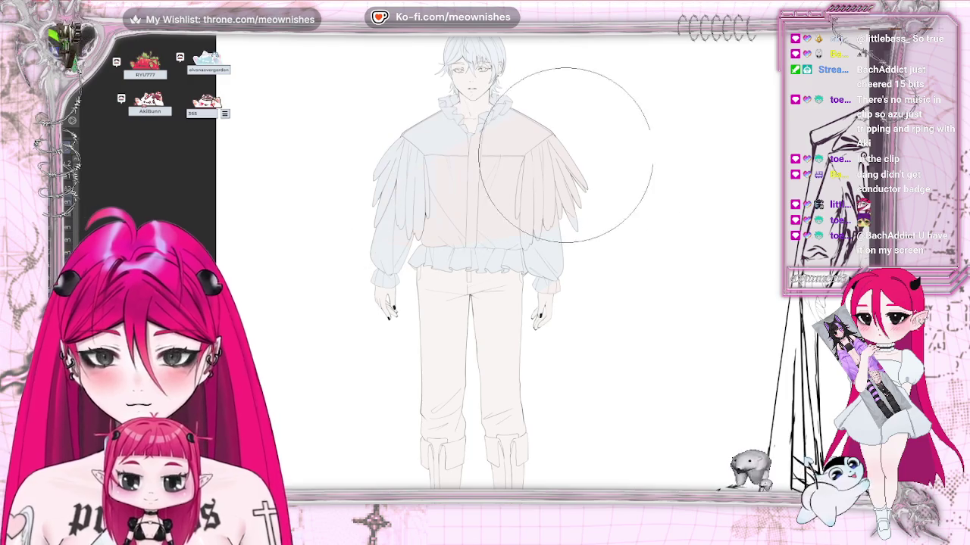